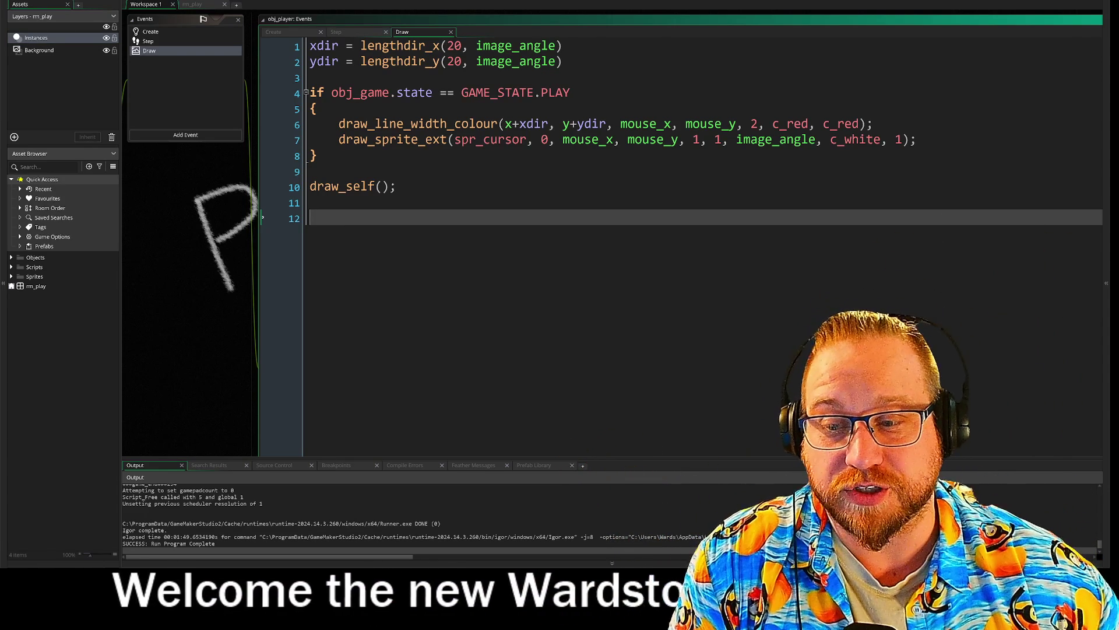
- Look over obj_player's Step and Draw event code, then scribble notes on the workspace
{"action": "left_click", "coordinate": [202, 55]}
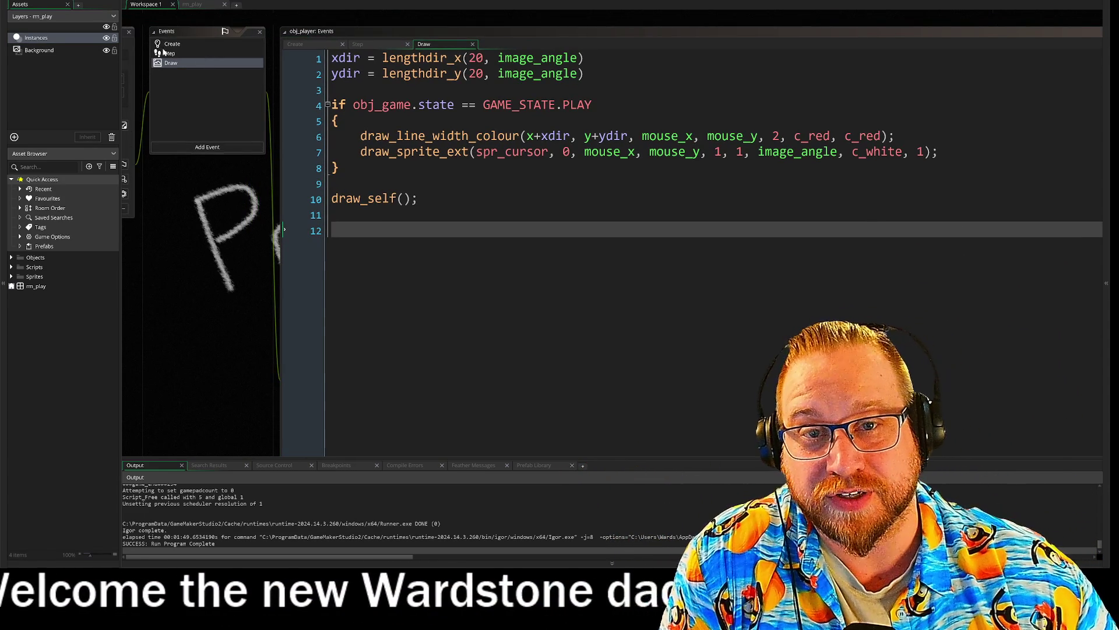
{"action": "left_click", "coordinate": [192, 53]}
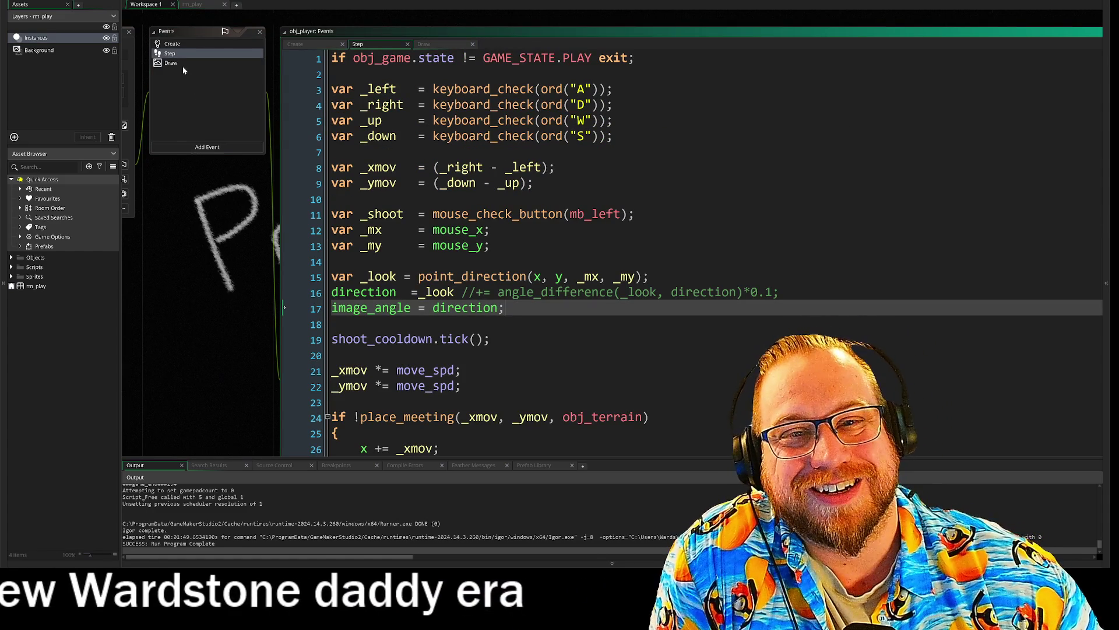
{"action": "left_click", "coordinate": [183, 64]}
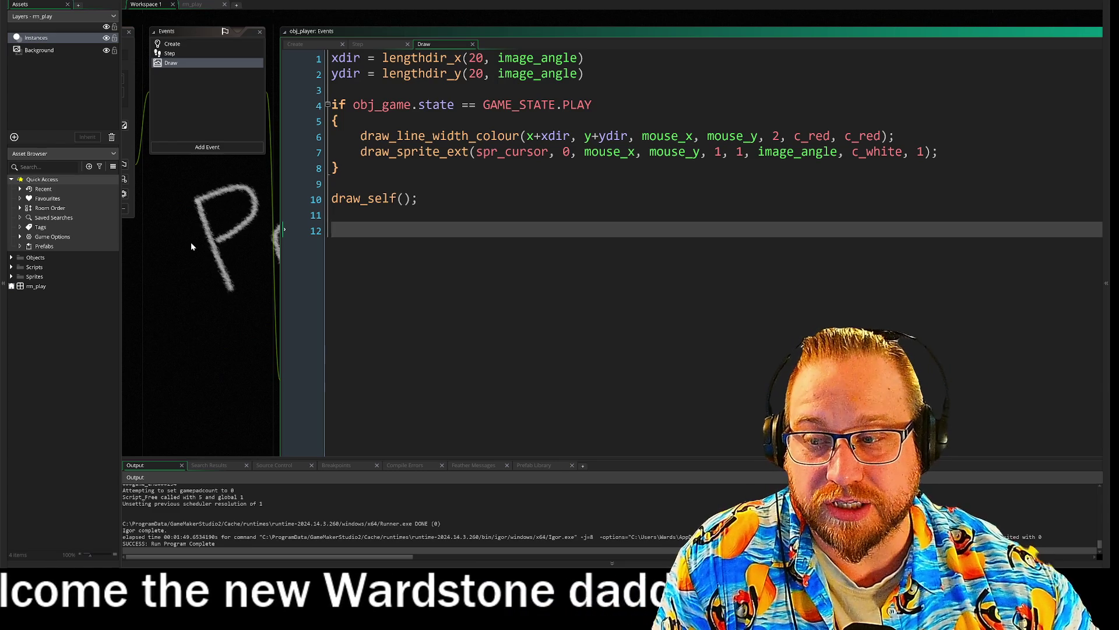
{"action": "left_click_drag", "start_coordinate": [253, 269], "coordinate": [229, 260]}
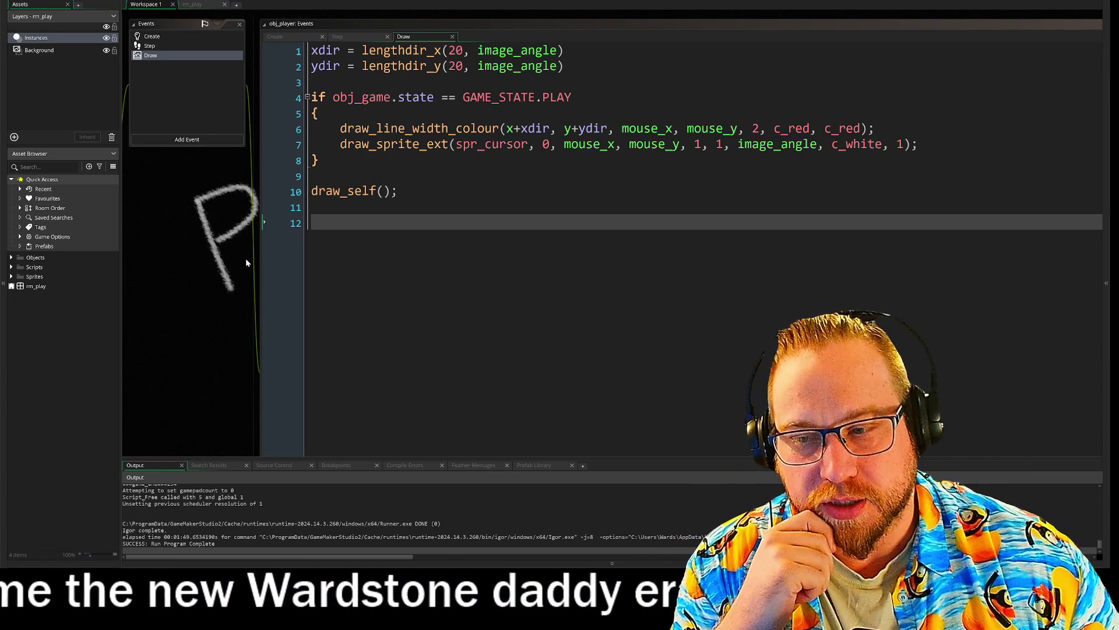
{"action": "mouse_move", "coordinate": [213, 297]}
{"action": "left_mouse_down"}
{"action": "mouse_move", "coordinate": [262, 280]}
{"action": "mouse_move", "coordinate": [325, 291]}
{"action": "left_mouse_up"}
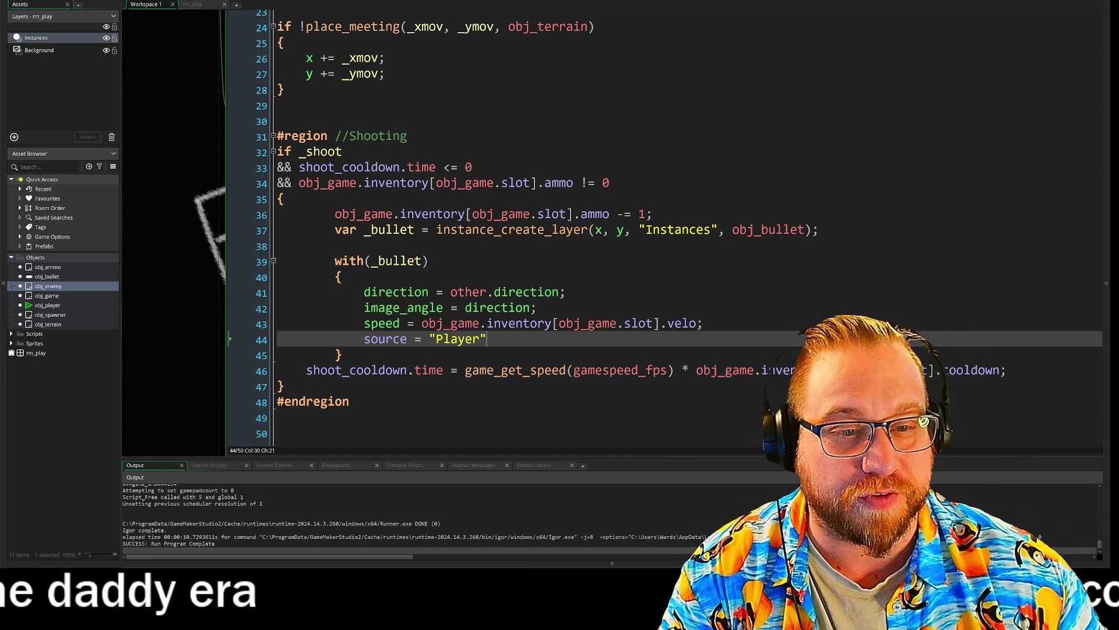
- Start obj_enemy's obj_bullet collision code with if other.source == "Player" and an opening block line
{"action": "scroll", "coordinate": [194, 135], "scroll_direction": "up", "scroll_amount": 10}
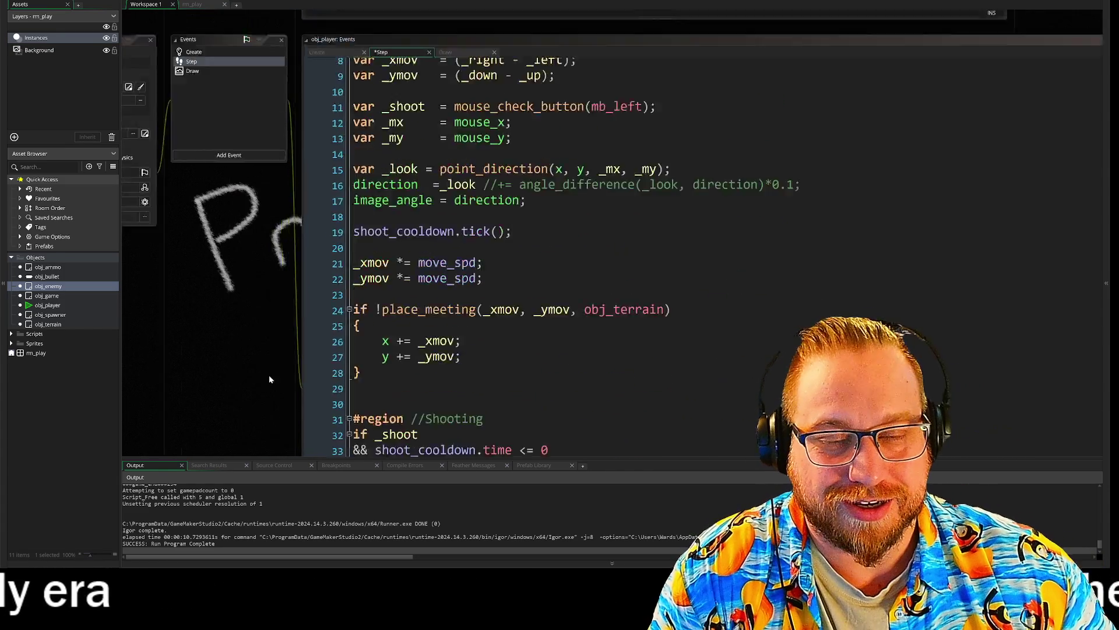
{"action": "scroll", "coordinate": [350, 183], "scroll_direction": "up", "scroll_amount": 5}
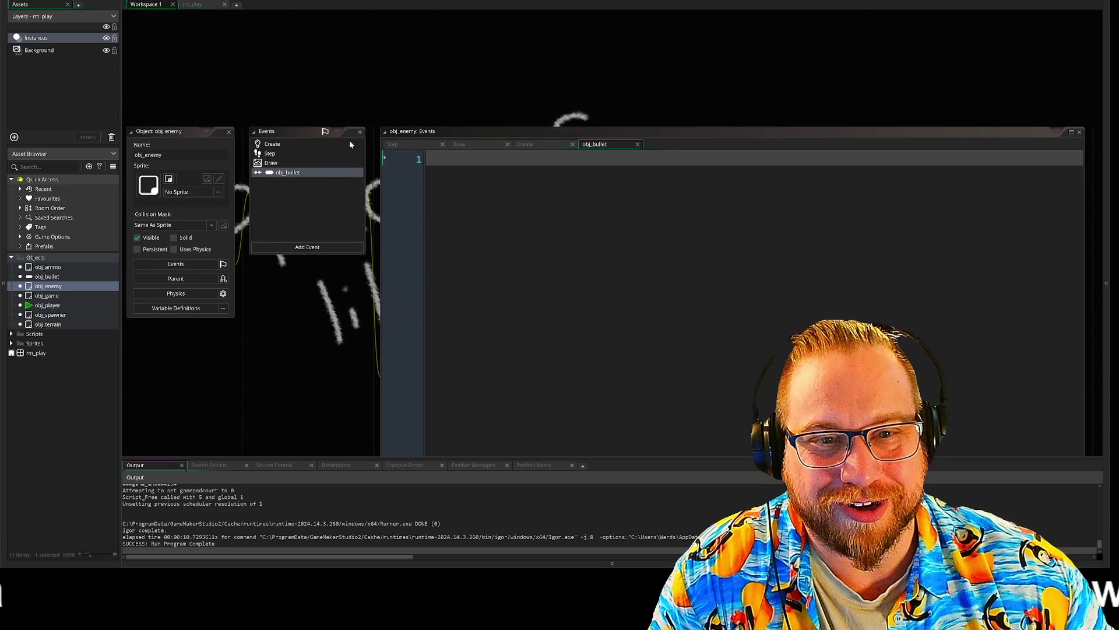
{"action": "left_click", "coordinate": [295, 176]}
{"action": "type", "text": "if"}
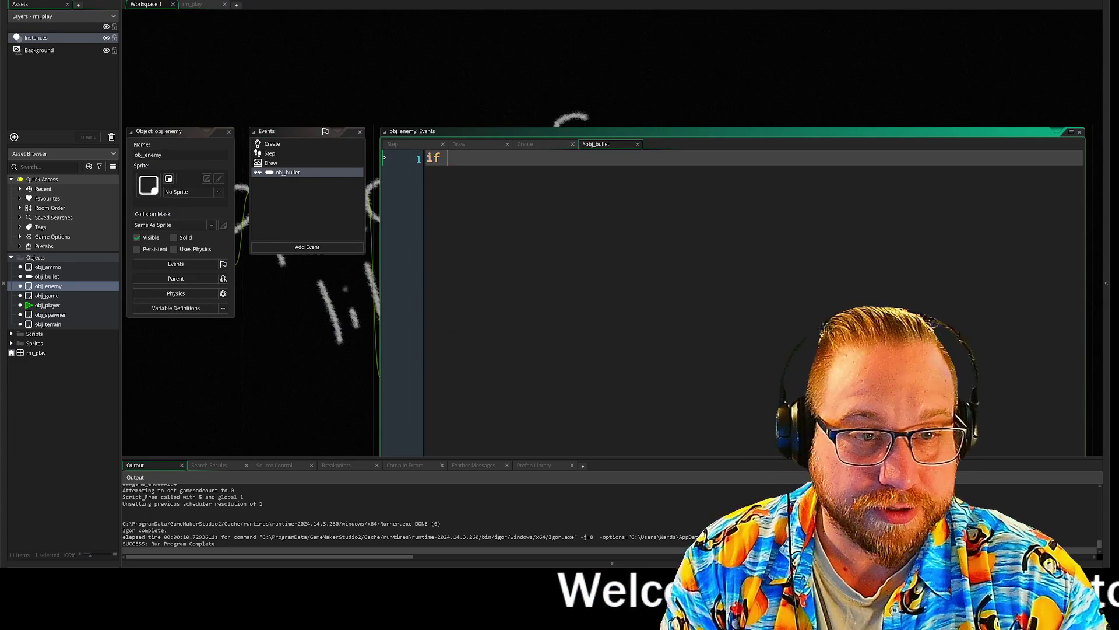
{"action": "type", "text": "obj"}
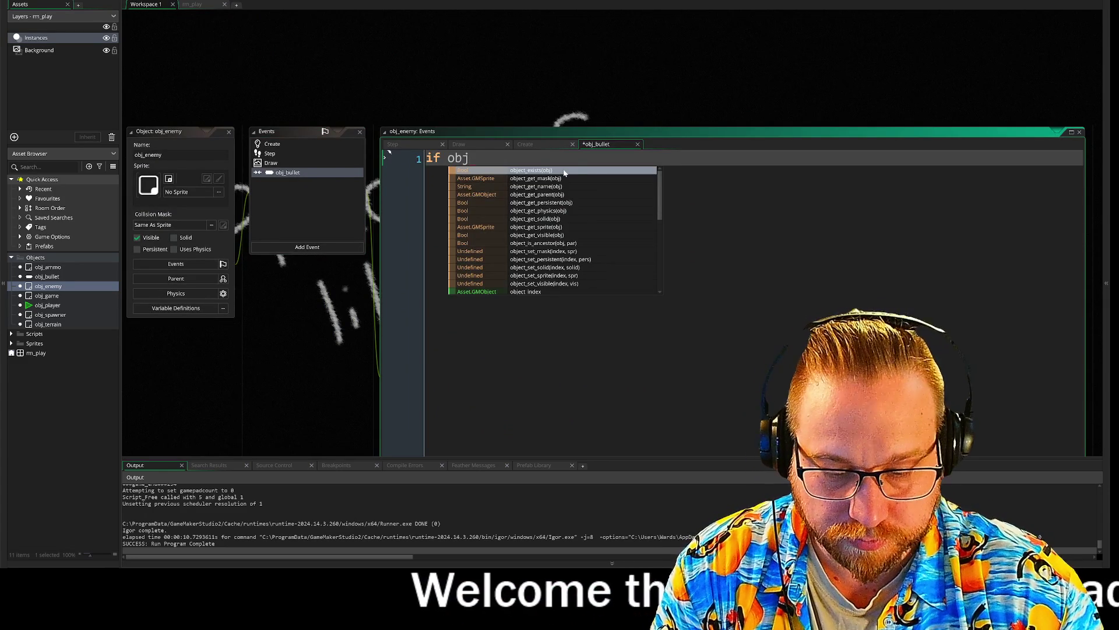
{"action": "type", "text": "_"}
{"action": "key", "text": "BackSpace"}
{"action": "key", "text": "BackSpace"}
{"action": "key", "text": "BackSpace"}
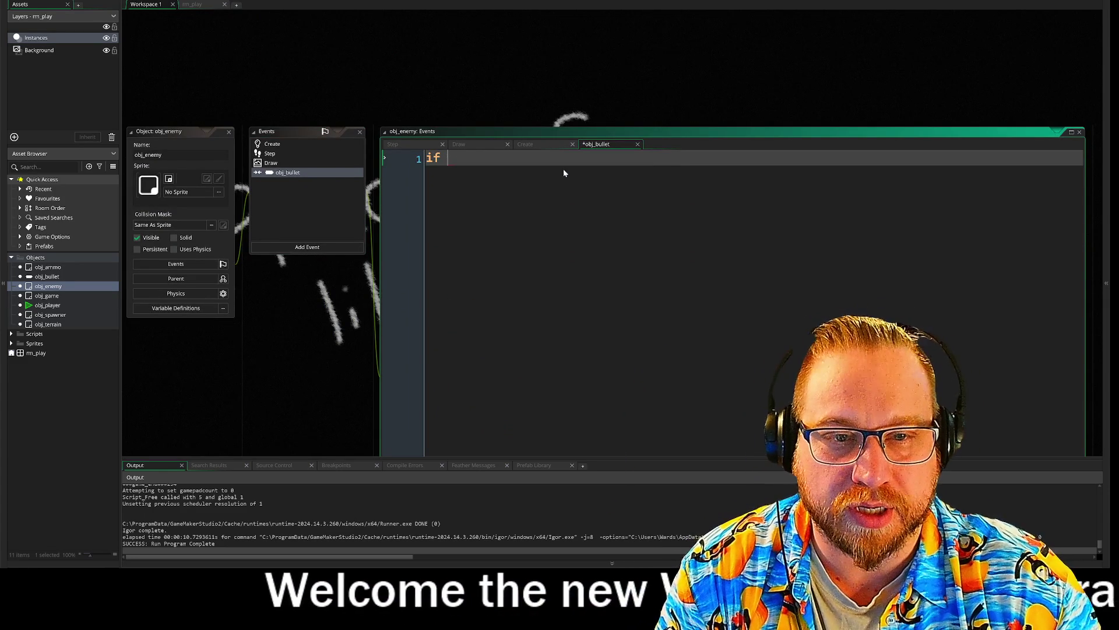
{"action": "type", "text": "oth"}
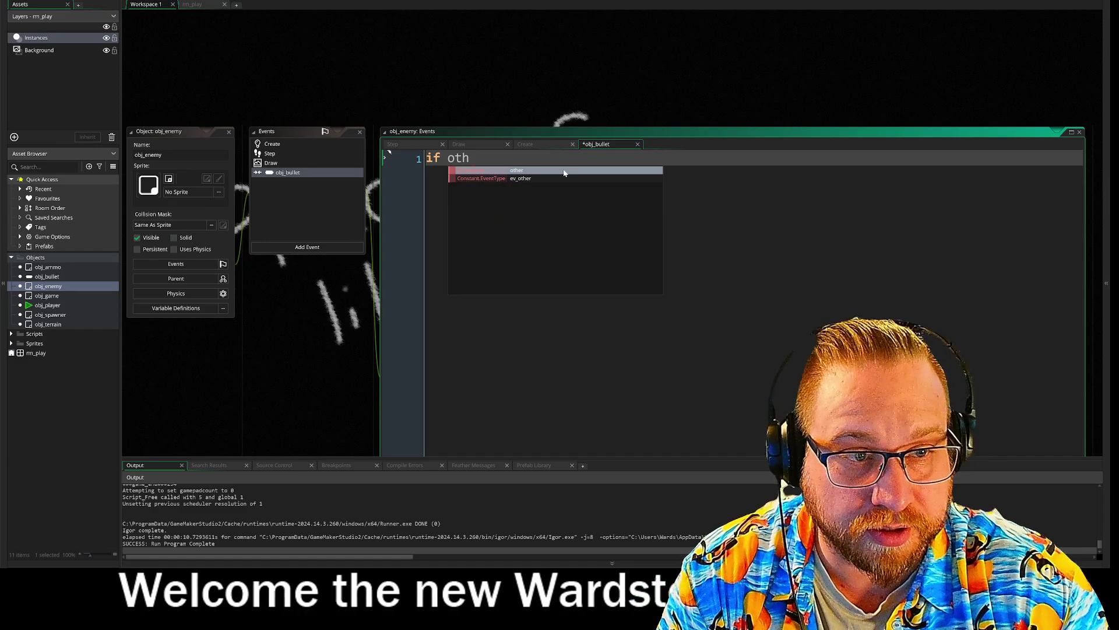
{"action": "type", "text": "er."}
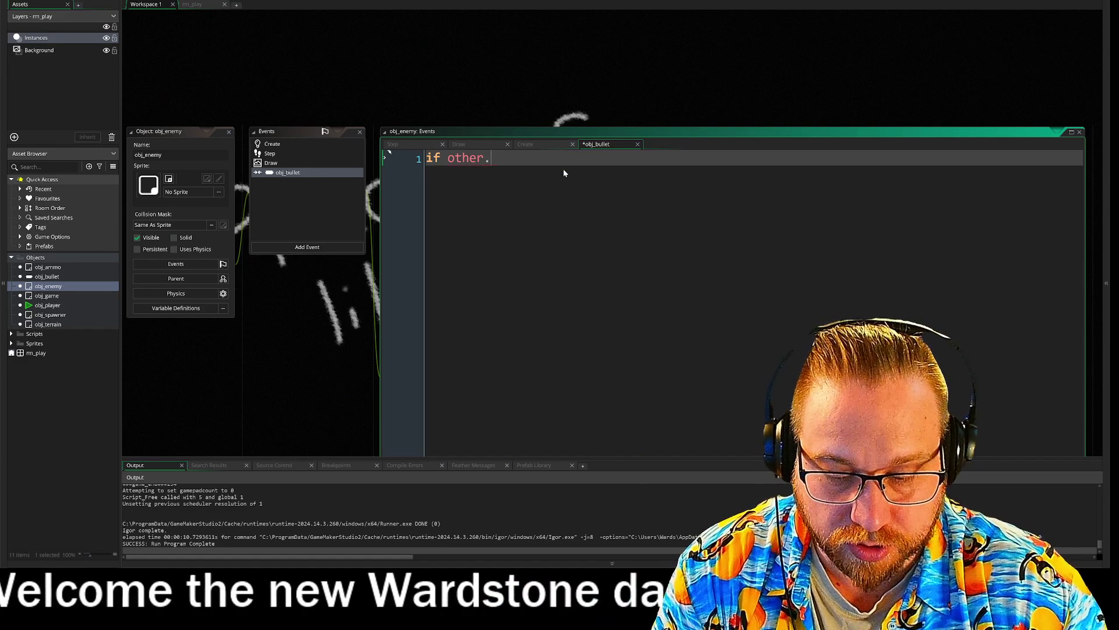
{"action": "type", "text": "source ="}
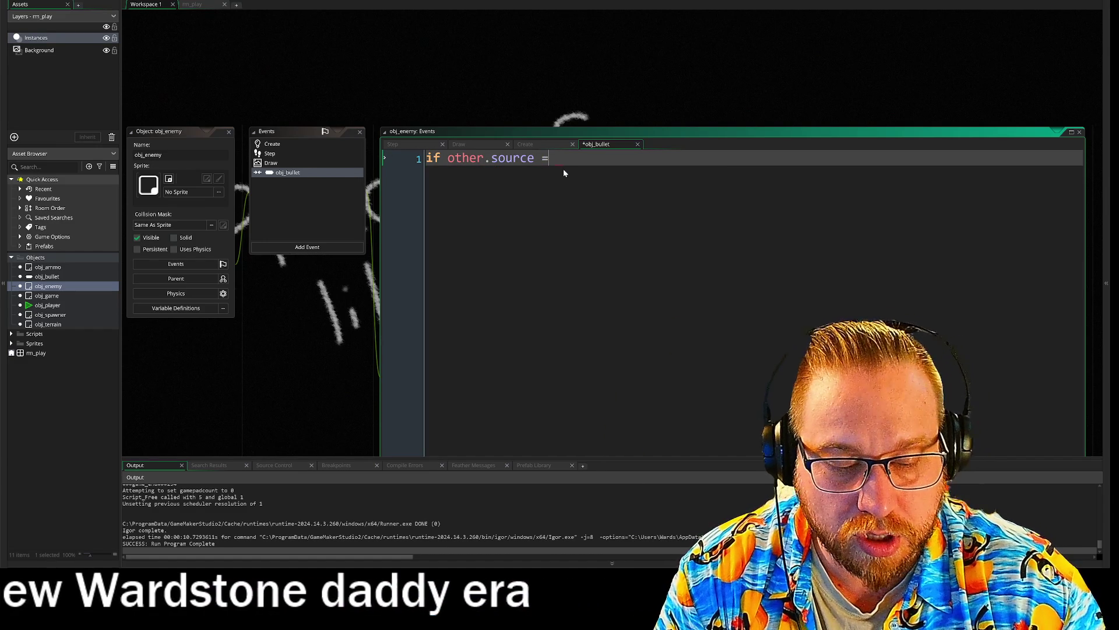
{"action": "key", "text": "BackSpace"}
{"action": "type", "text": "="}
{"action": "type", "text": " \"Play\""}
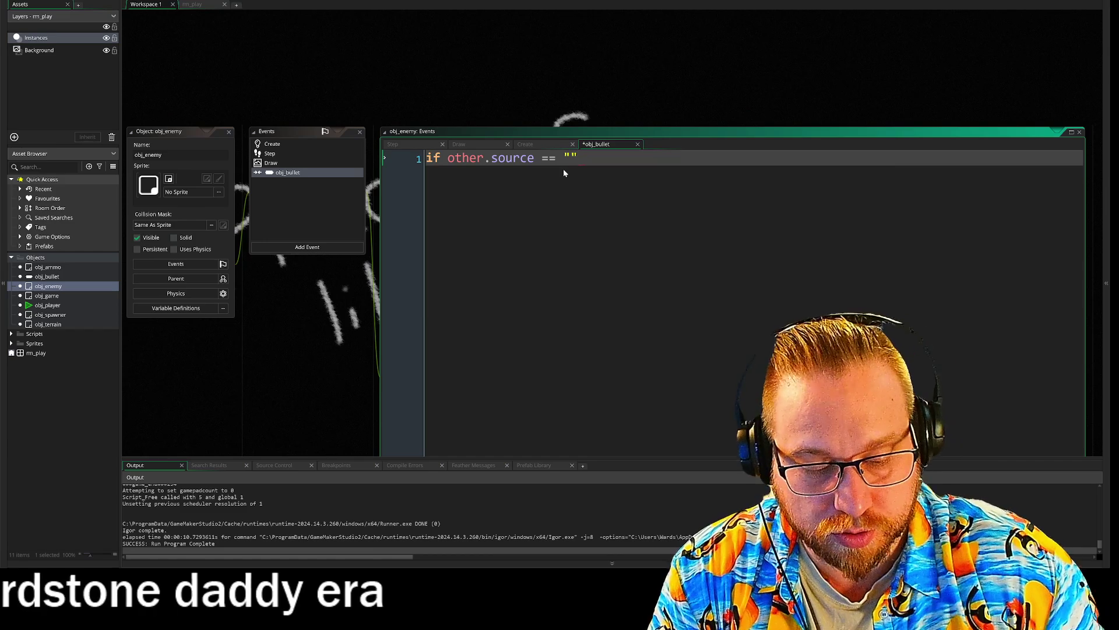
{"action": "type", "text": "er\""}
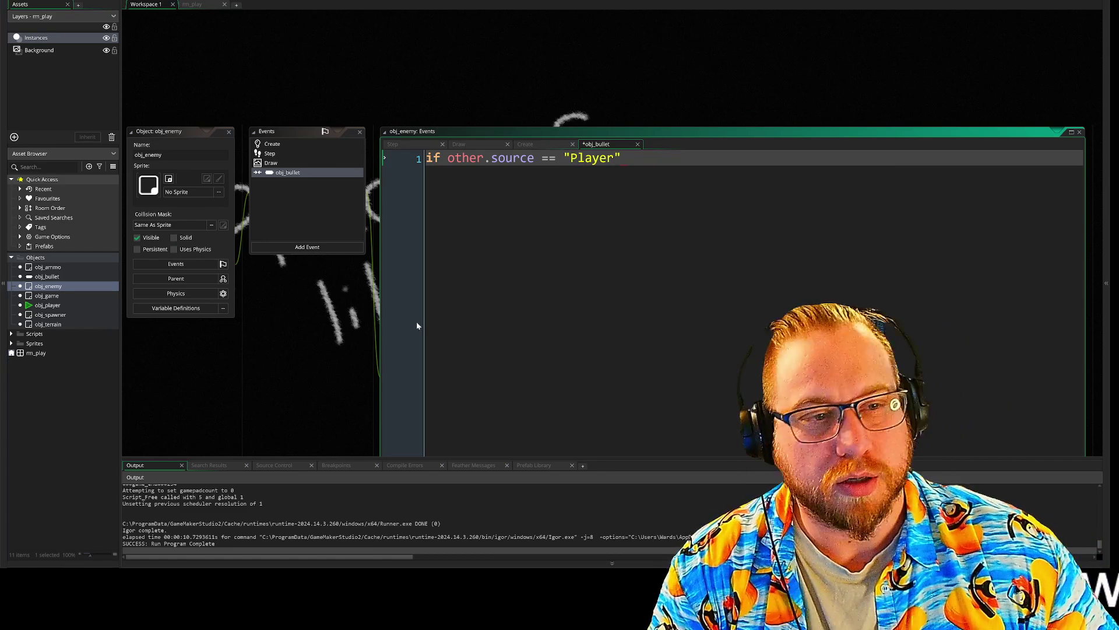
{"action": "key", "text": "Return"}
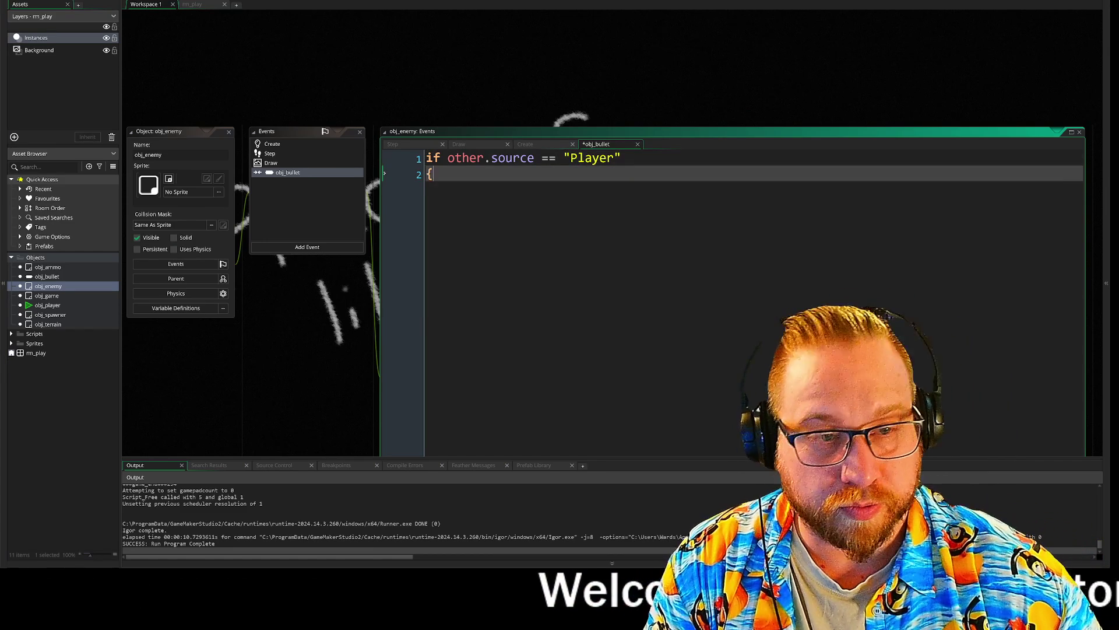
{"action": "key", "text": "Return"}
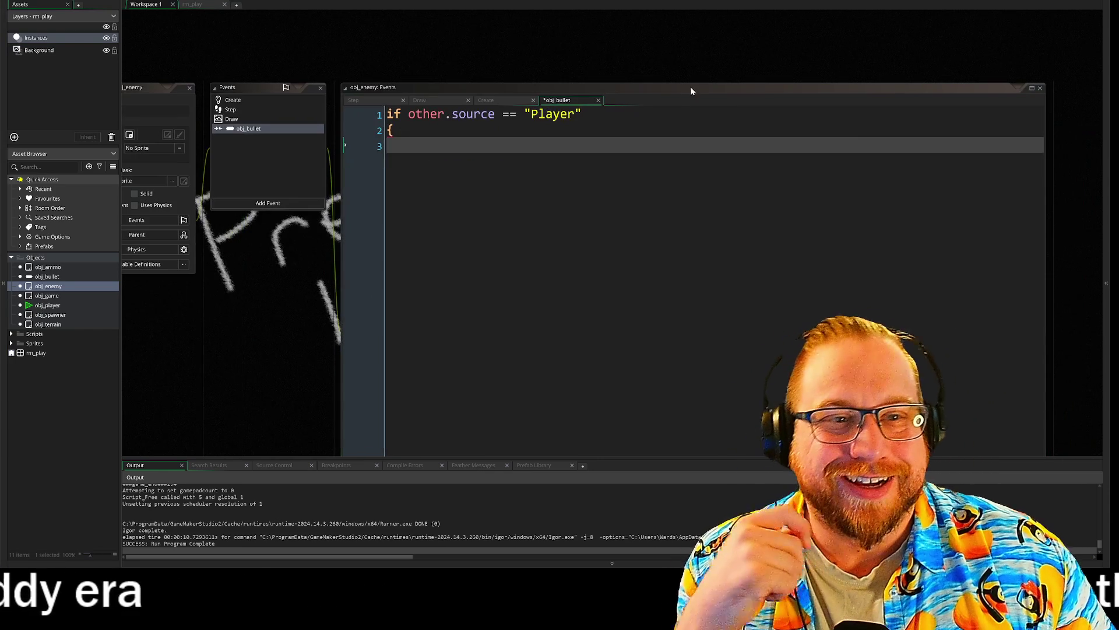
- Inside the Player check, write obj_game.scores += 1 using autocomplete
{"action": "left_click", "coordinate": [415, 146]}
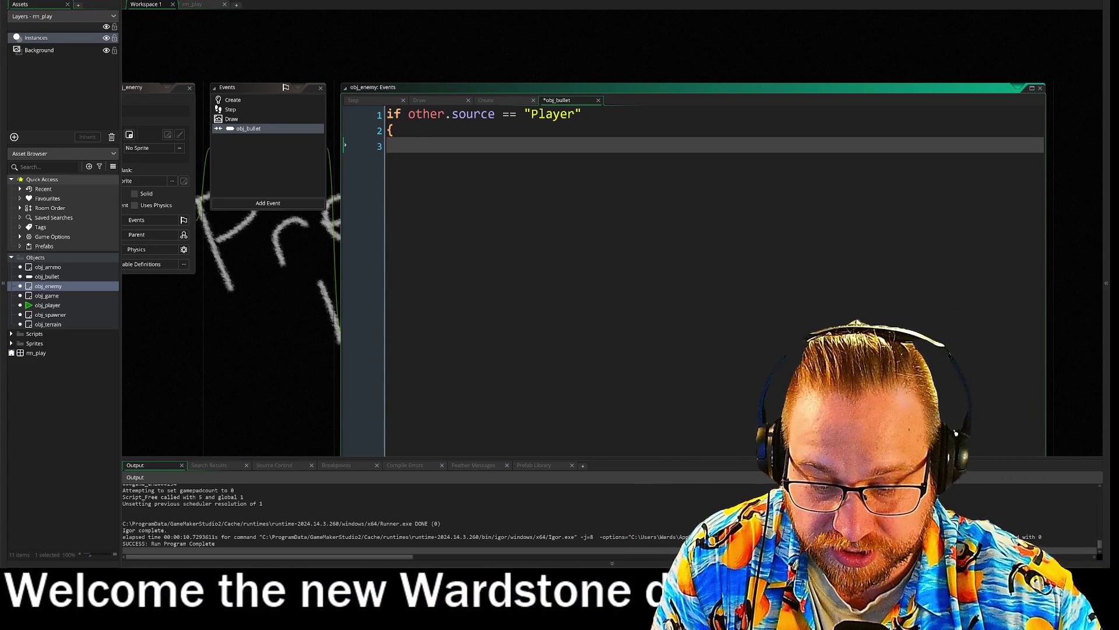
{"action": "type", "text": "obj_g"}
{"action": "key", "text": "Return"}
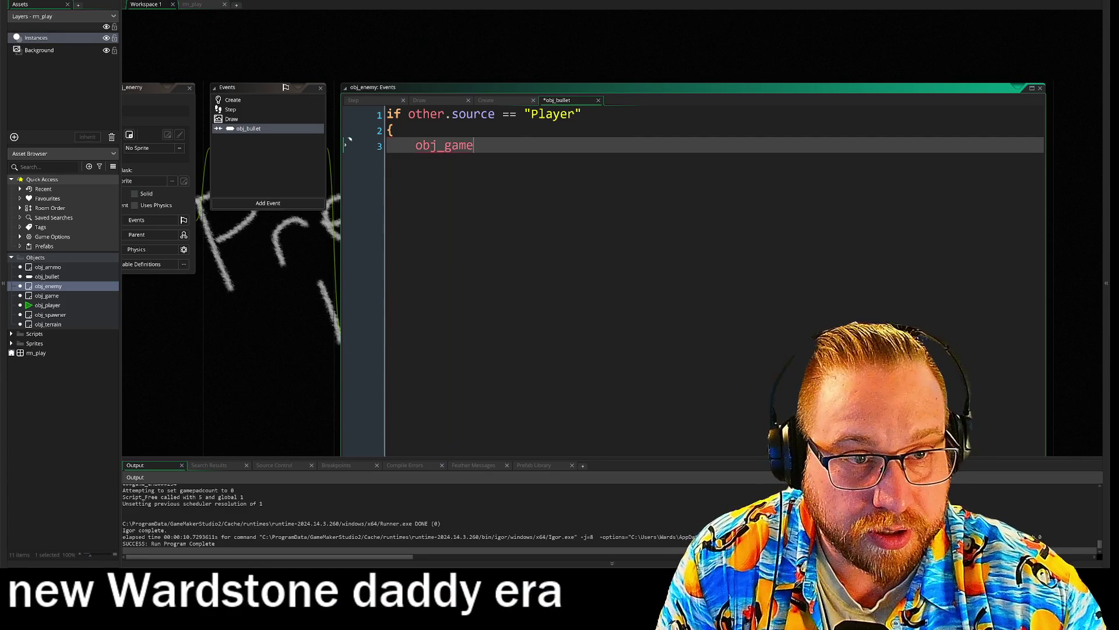
{"action": "type", "text": "."}
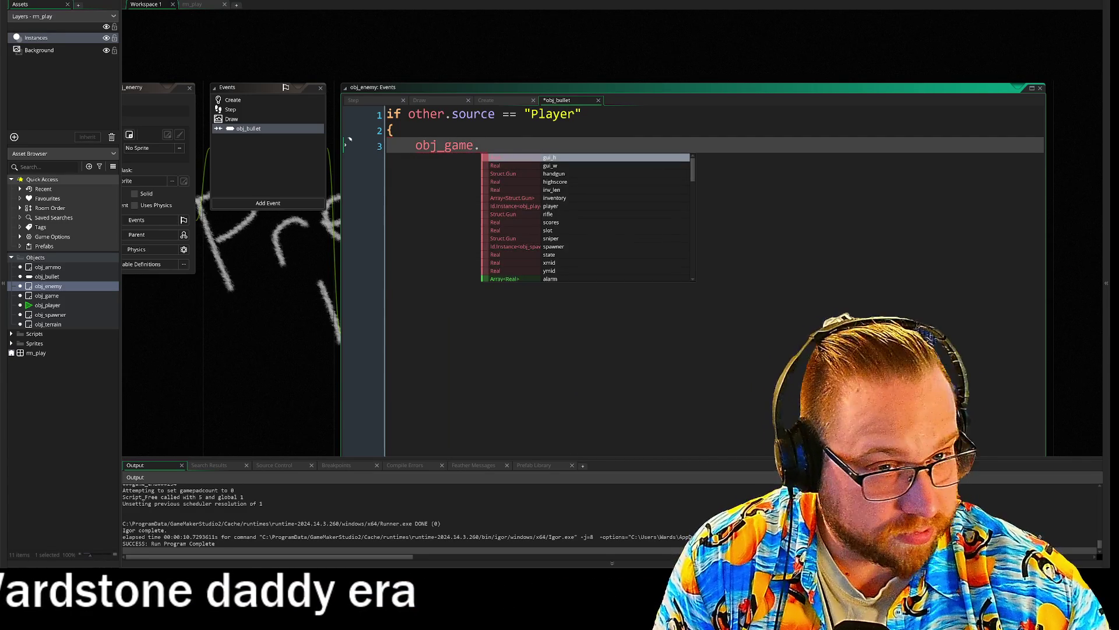
{"action": "key", "text": "Down"}
{"action": "key", "text": "Down"}
{"action": "key", "text": "Down"}
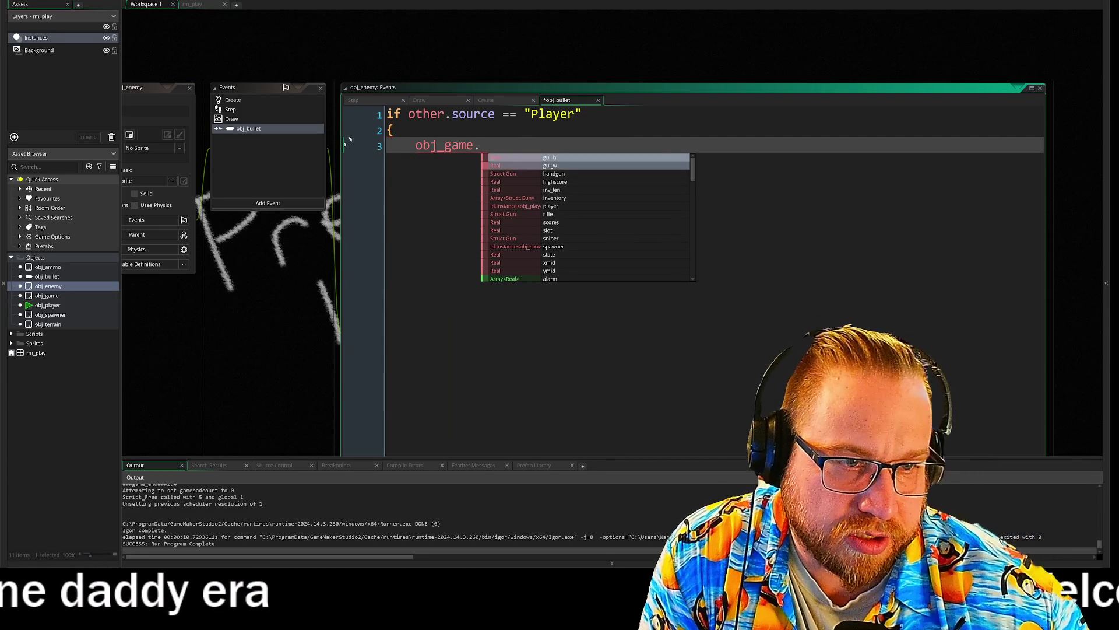
{"action": "key", "text": "Return"}
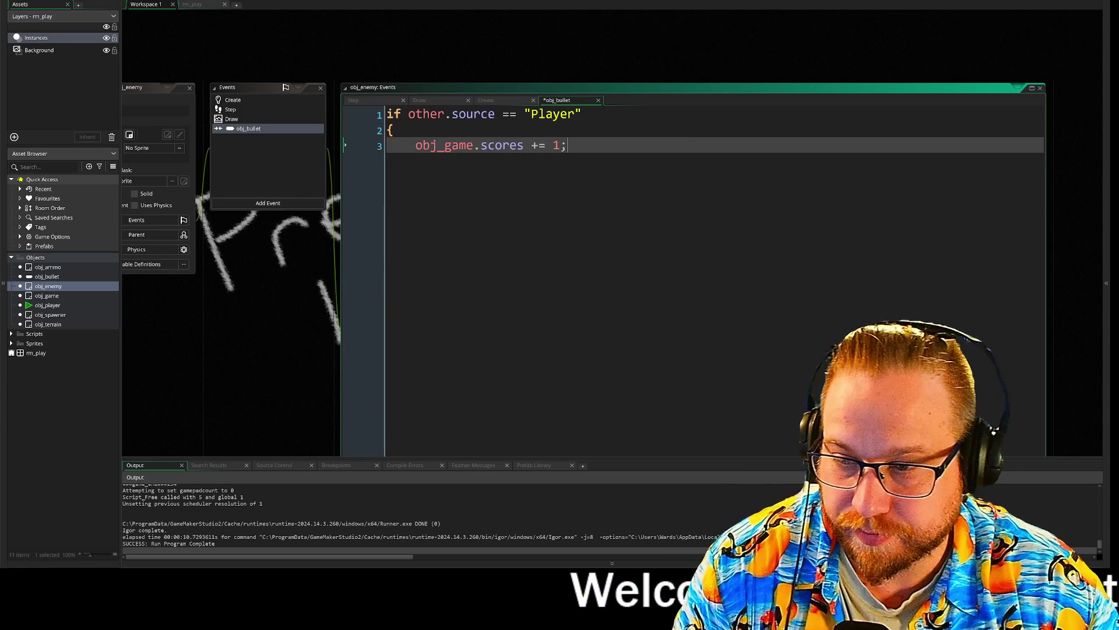
- Add an instance_destroy() call on the next line and close the if block
{"action": "key", "text": "Return"}
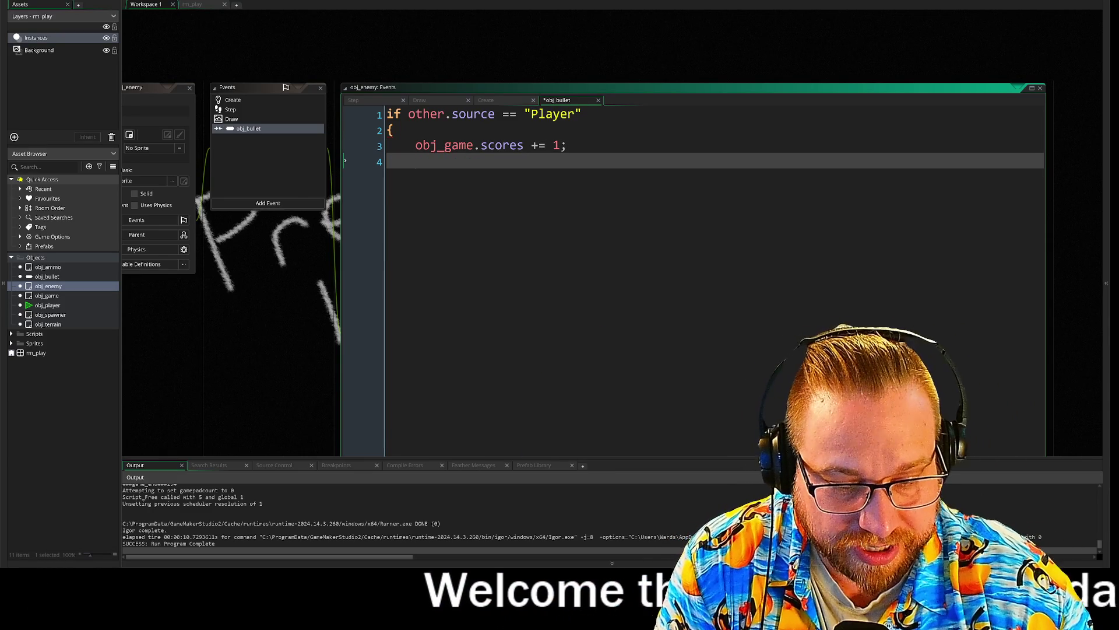
{"action": "type", "text": "}"}
{"action": "key", "text": "Return"}
{"action": "type", "text": "d"}
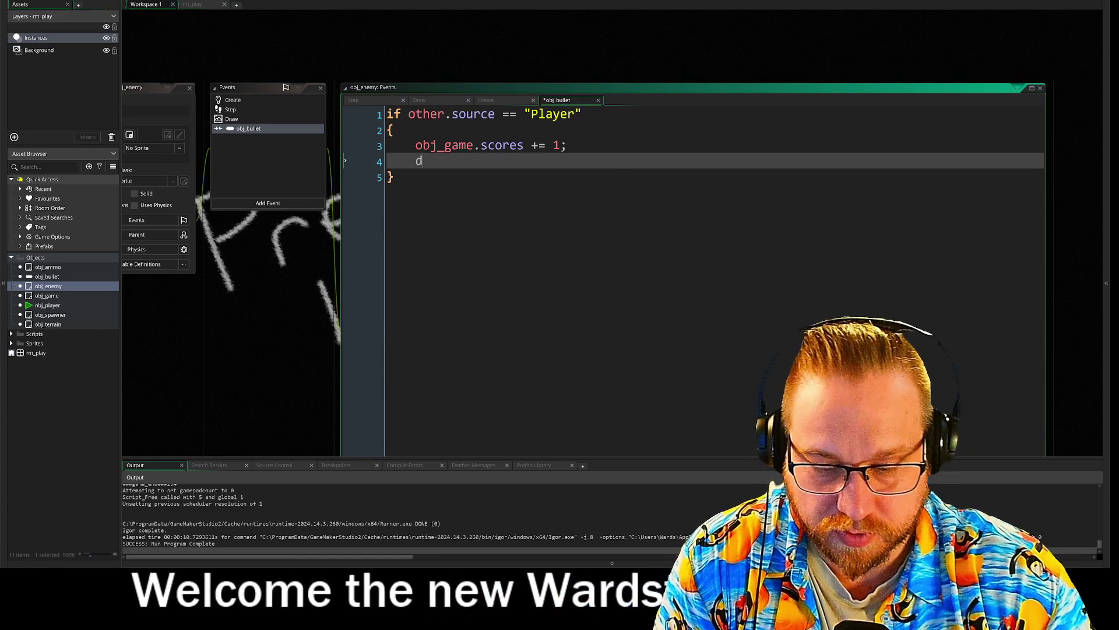
{"action": "type", "text": "estroy"}
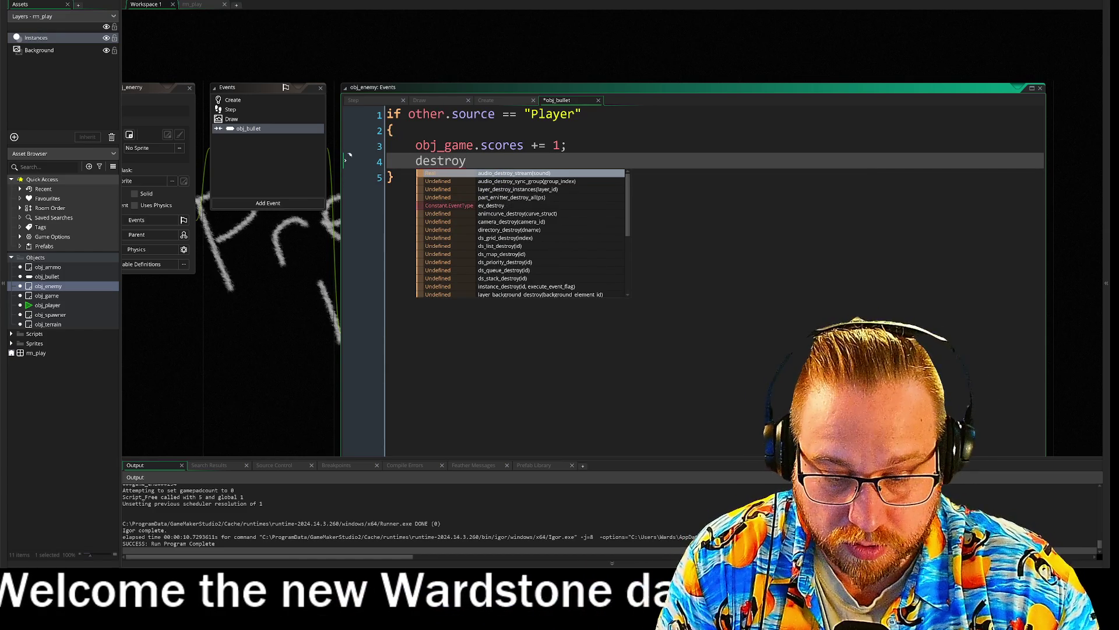
{"action": "key", "text": "BackSpace"}
{"action": "key", "text": "BackSpace"}
{"action": "key", "text": "BackSpace"}
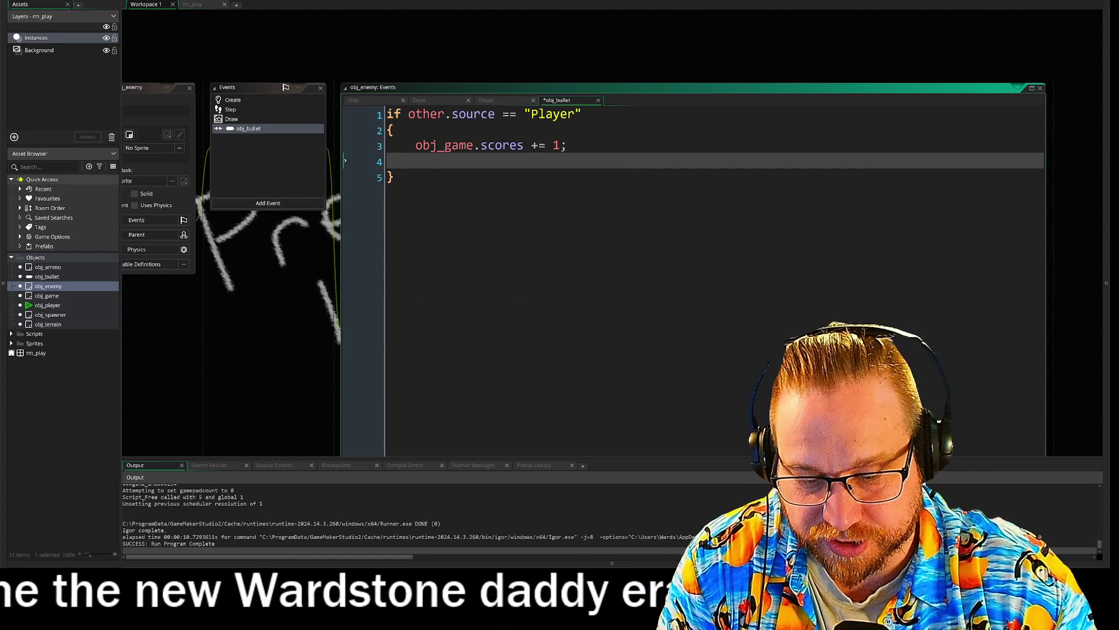
{"action": "type", "text": "instance_de"}
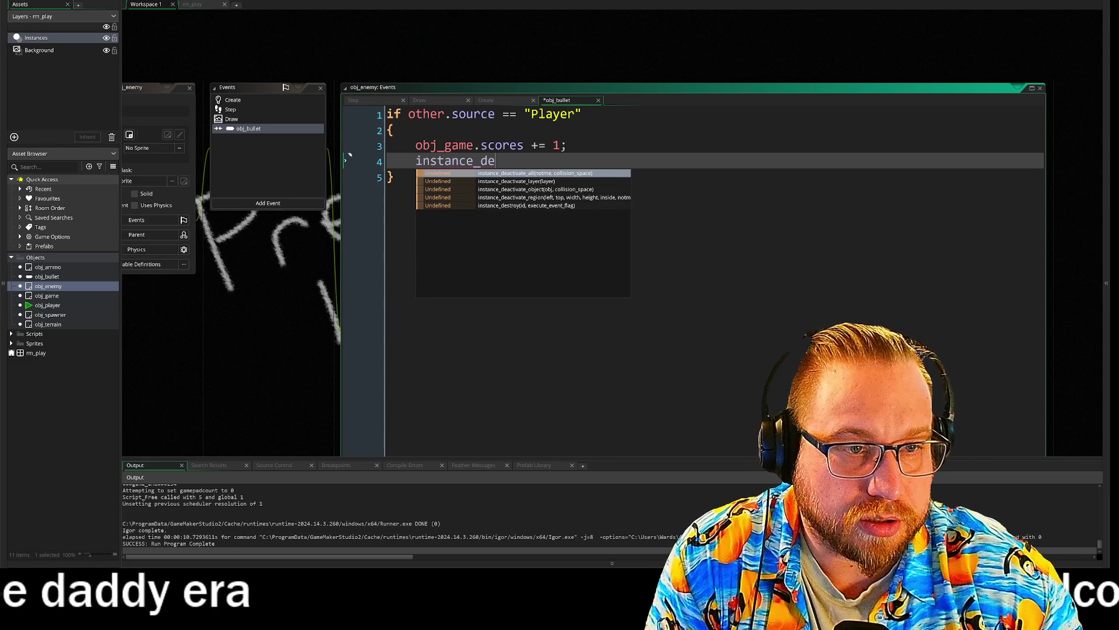
{"action": "key", "text": "Down"}
{"action": "key", "text": "Down"}
{"action": "key", "text": "Down"}
{"action": "key", "text": "Return"}
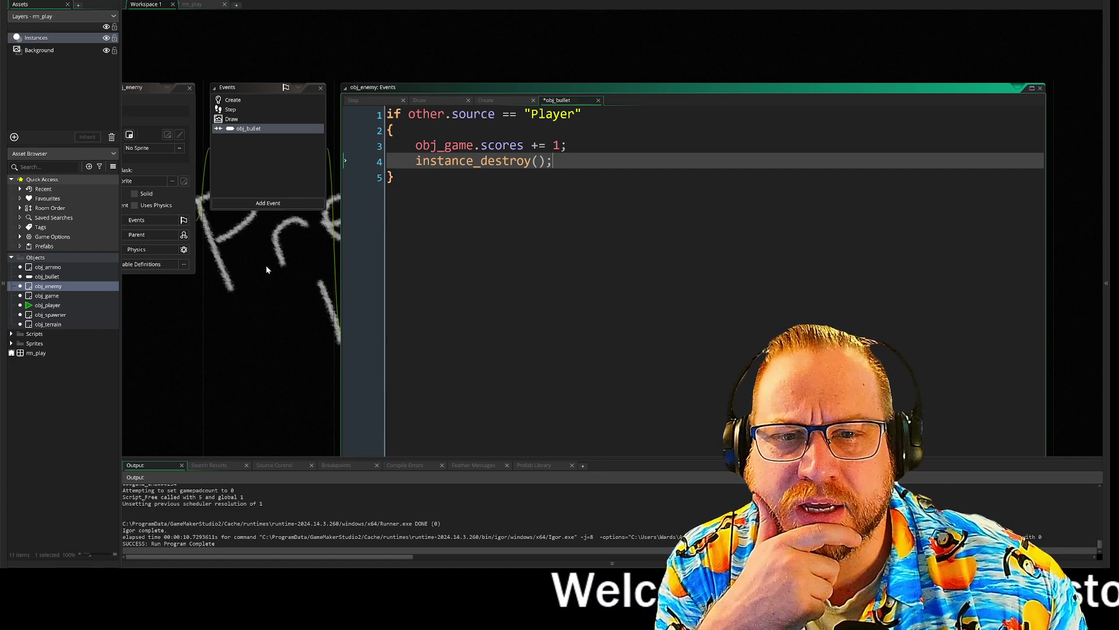
- Check obj_bullet's Step code, then return to obj_enemy's bullet collision code
{"action": "double_click", "coordinate": [47, 278]}
{"action": "double_click", "coordinate": [313, 149]}
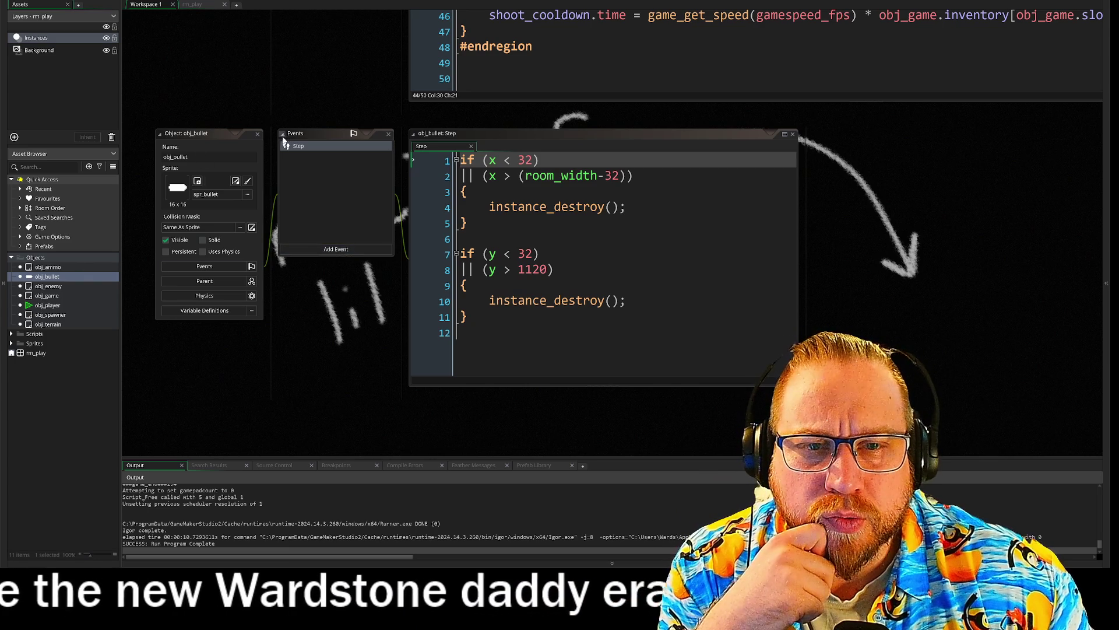
{"action": "left_click", "coordinate": [257, 133]}
{"action": "left_click", "coordinate": [349, 101]}
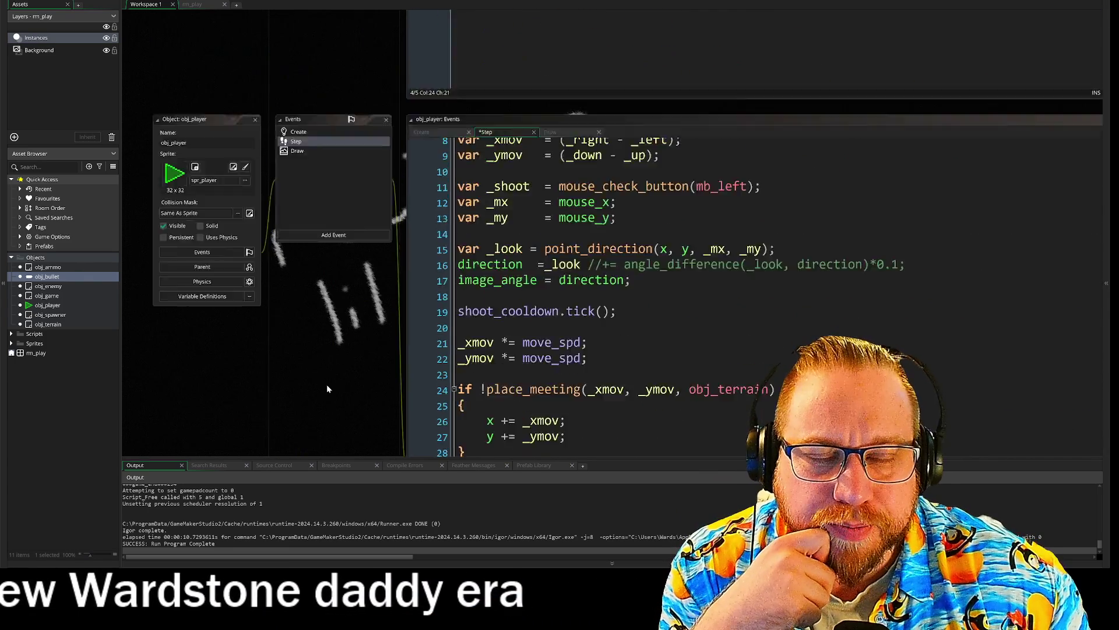
- Add instance_destroy(other) so the colliding bullet is destroyed too, then reopen obj_player
{"action": "left_click_drag", "start_coordinate": [601, 238], "coordinate": [463, 239]}
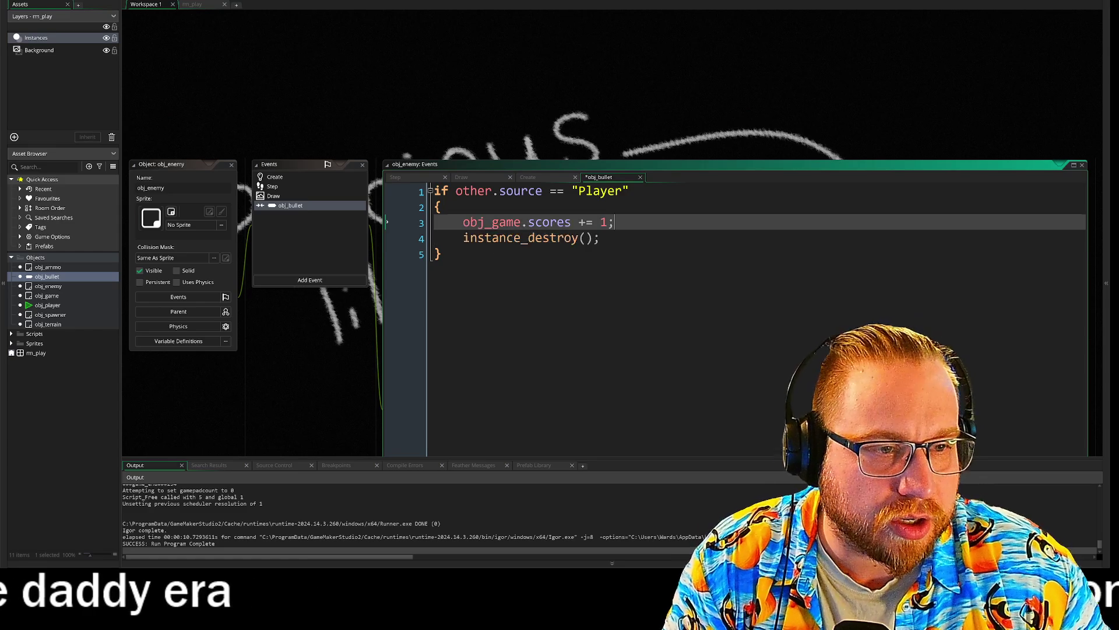
{"action": "left_click", "coordinate": [613, 223]}
{"action": "type", "text": "instance_destroy();"}
{"action": "key", "text": "Return"}
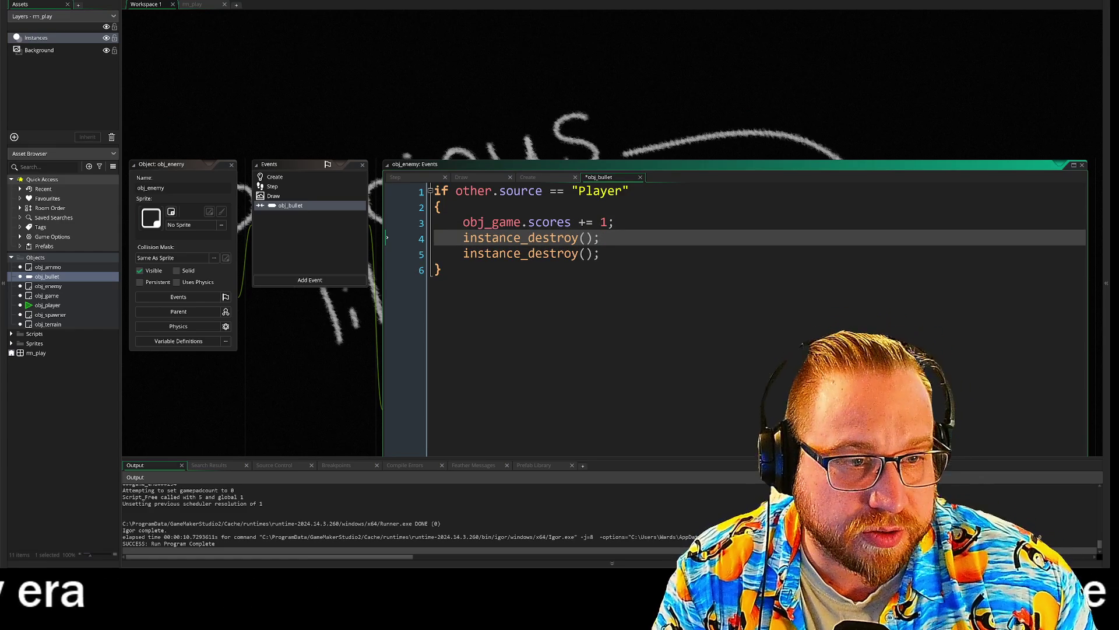
{"action": "type", "text": "other"}
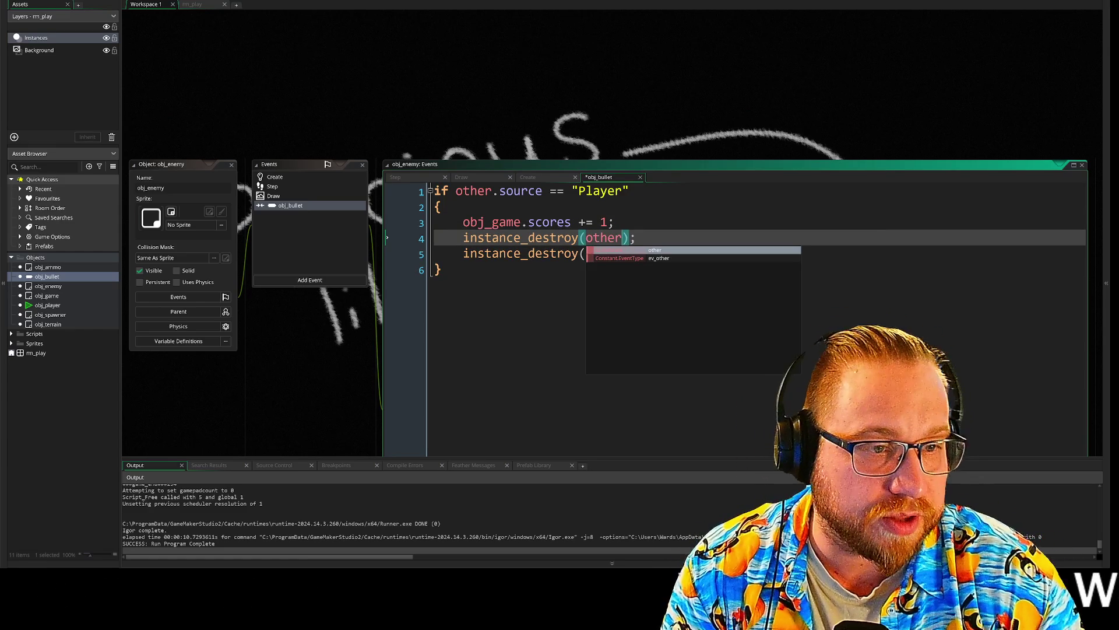
{"action": "left_click", "coordinate": [442, 270]}
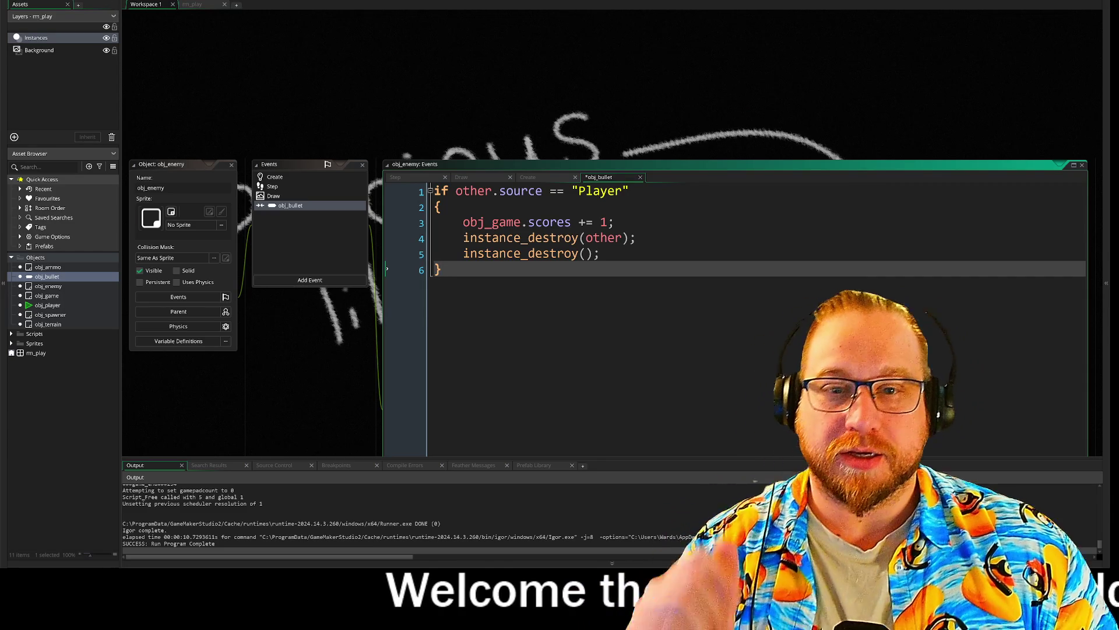
{"action": "double_click", "coordinate": [44, 306]}
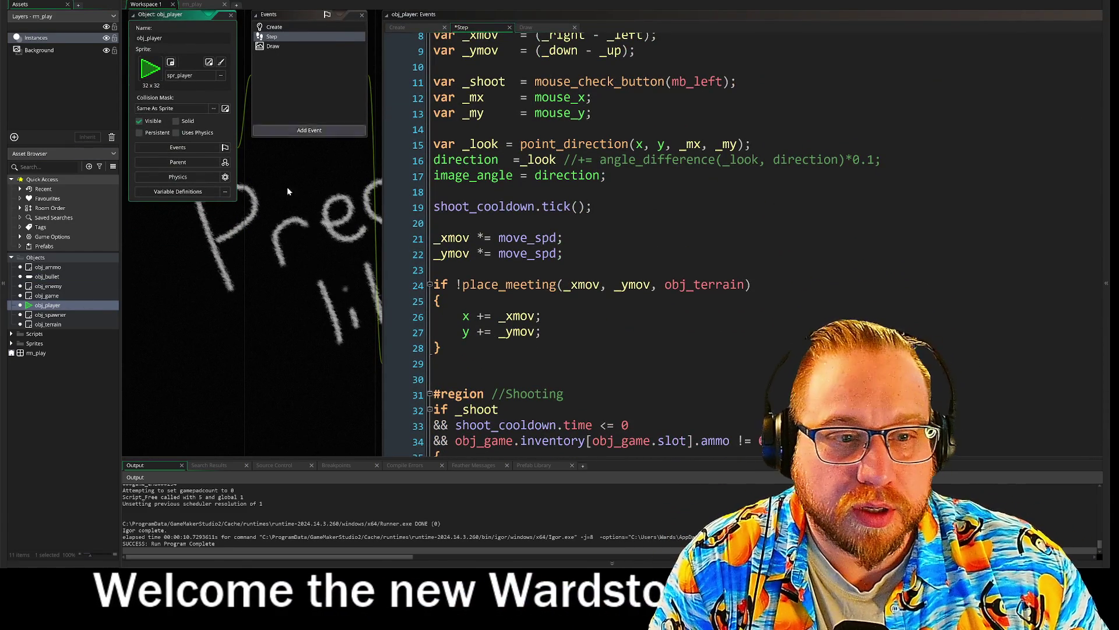
- Add a Collision event with obj_bullet to obj_player
{"action": "scroll", "coordinate": [280, 132], "scroll_direction": "down", "scroll_amount": 3}
{"action": "scroll", "coordinate": [201, 166], "scroll_direction": "up", "scroll_amount": 4}
{"action": "left_click", "coordinate": [249, 165]}
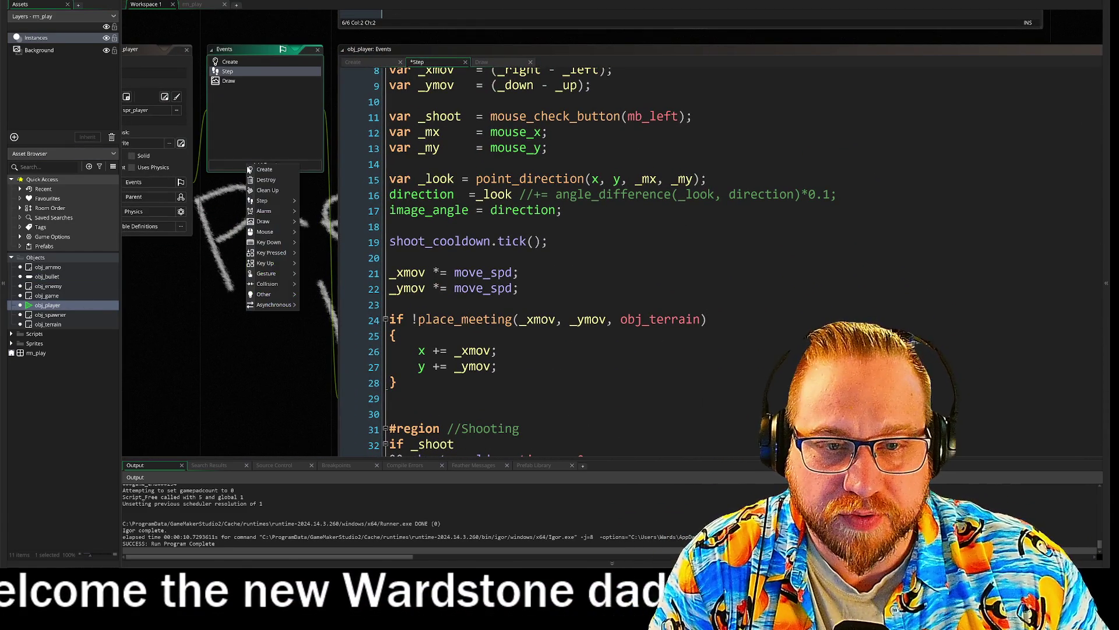
{"action": "mouse_move", "coordinate": [278, 283]}
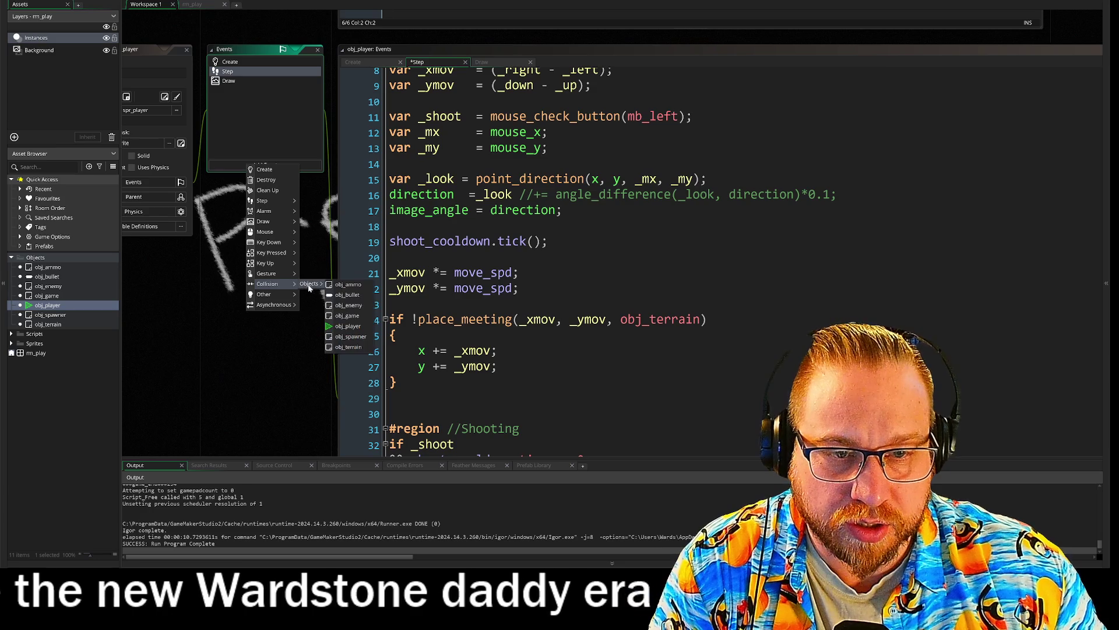
{"action": "left_click", "coordinate": [353, 299]}
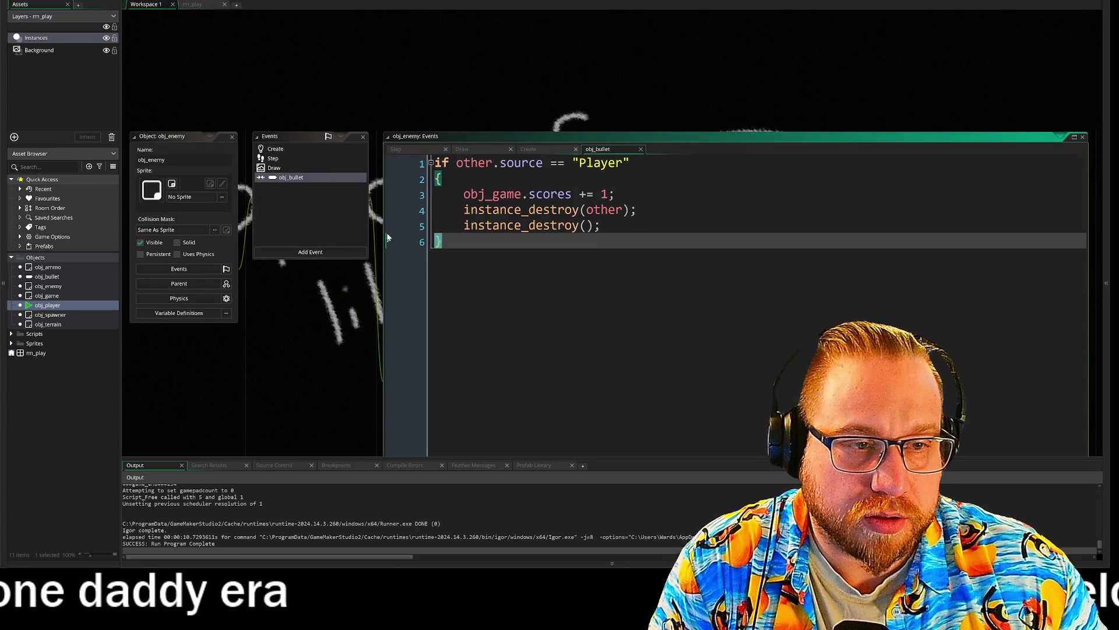
- Write an if other.source == "Enemy" check in it with an empty braced block
{"action": "left_click", "coordinate": [387, 225]}
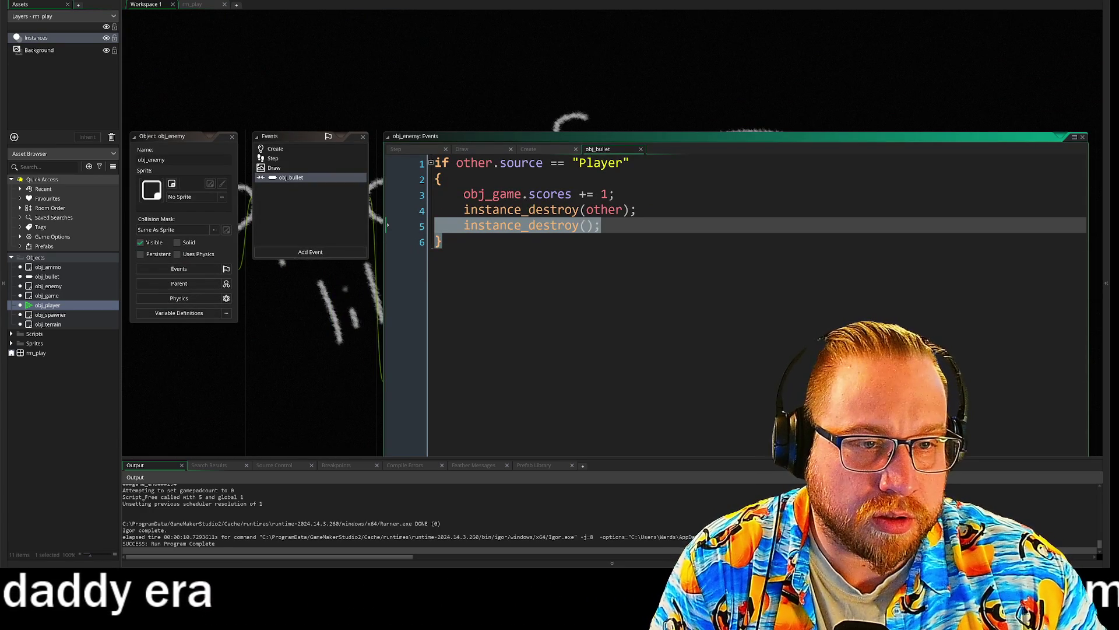
{"action": "left_click", "coordinate": [407, 165]}
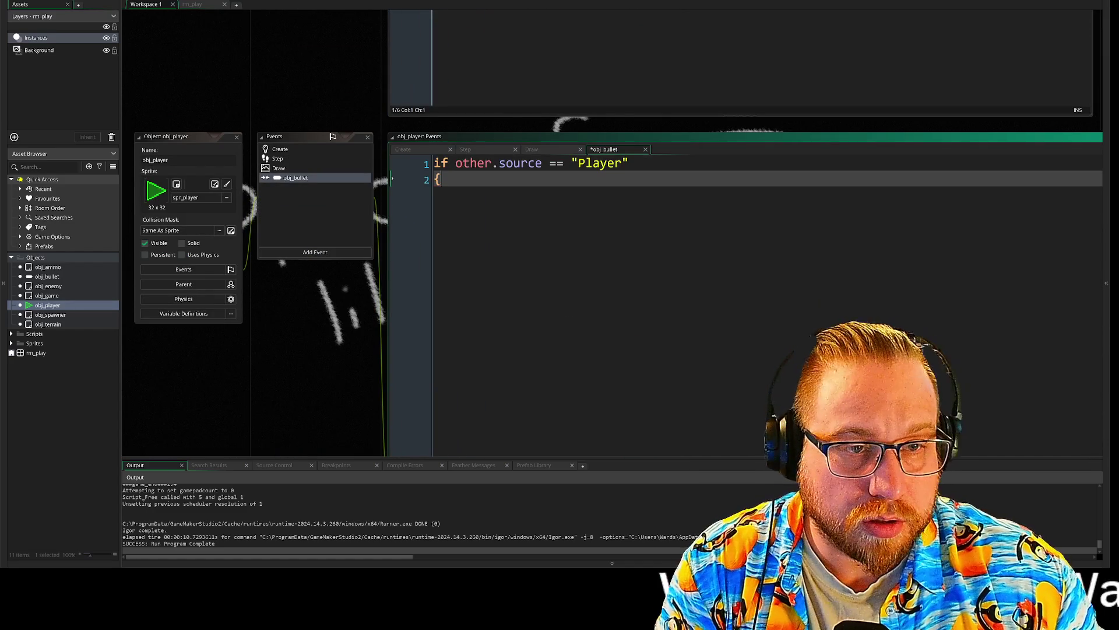
{"action": "left_click_drag", "start_coordinate": [579, 164], "coordinate": [601, 167]}
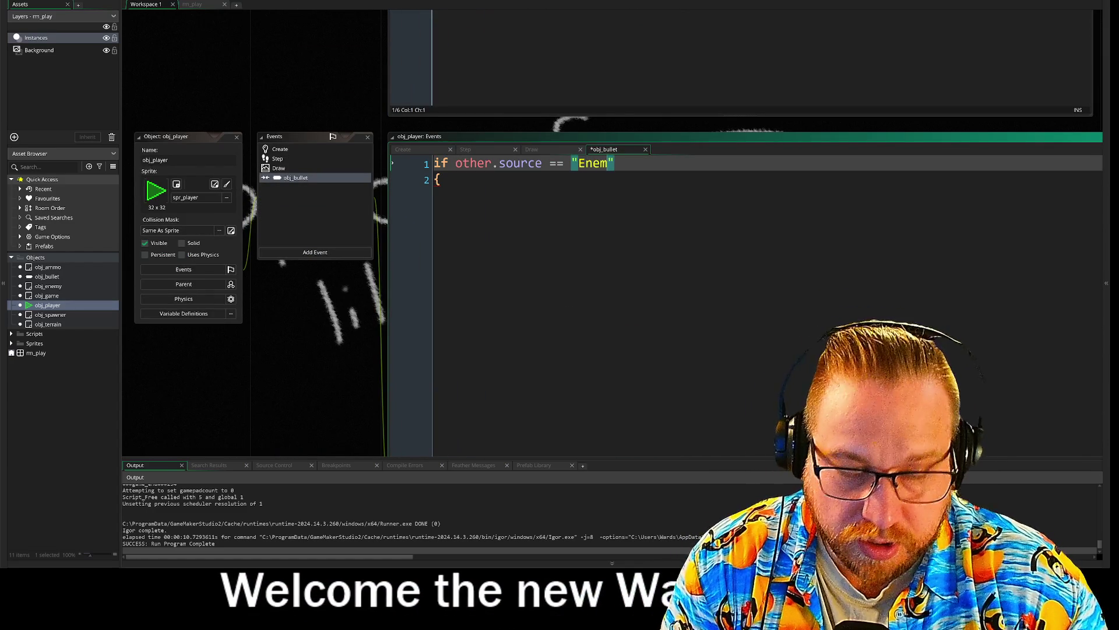
{"action": "type", "text": "y"}
{"action": "left_click", "coordinate": [441, 180]}
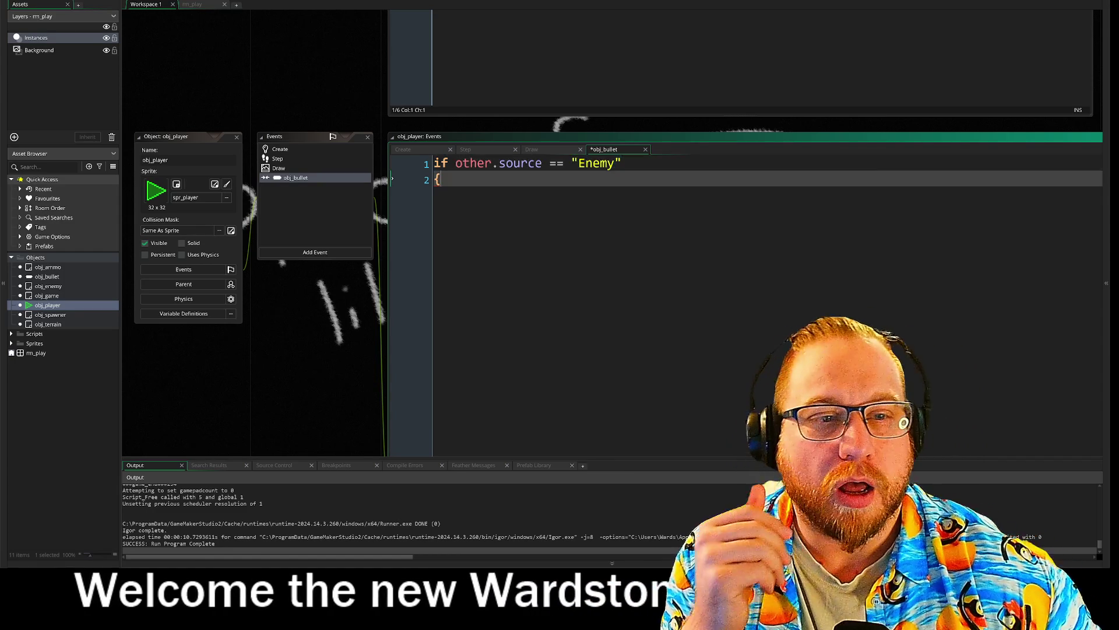
{"action": "key", "text": "Return"}
{"action": "key", "text": "Return"}
{"action": "type", "text": "}"}
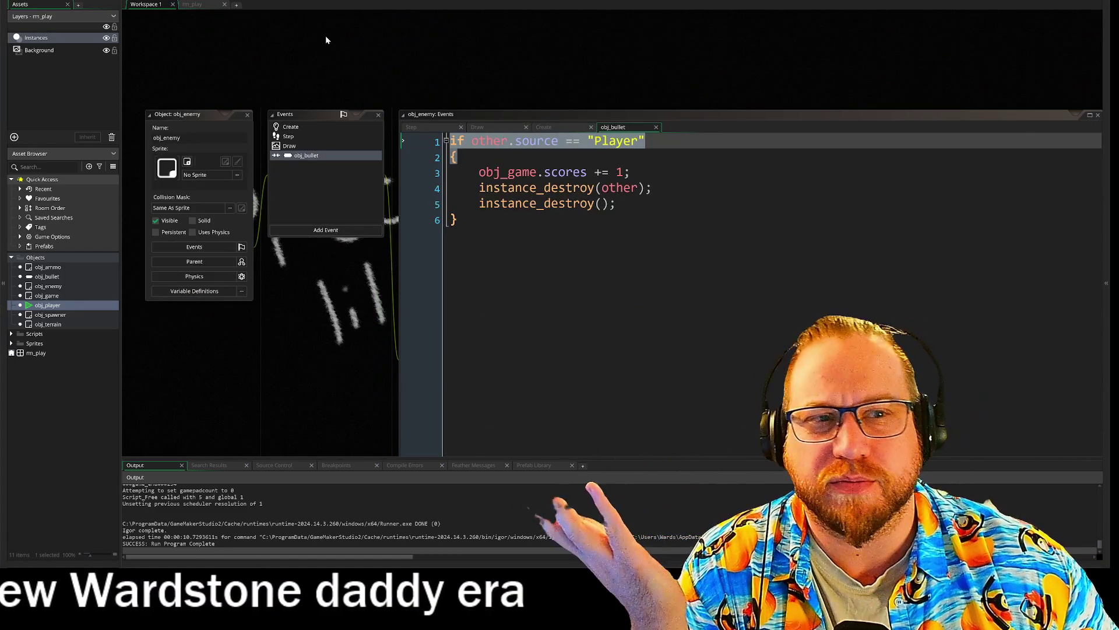
- Copy the source = "Player" line from obj_player's Step shooting code
{"action": "left_click_drag", "start_coordinate": [375, 86], "coordinate": [407, 192]}
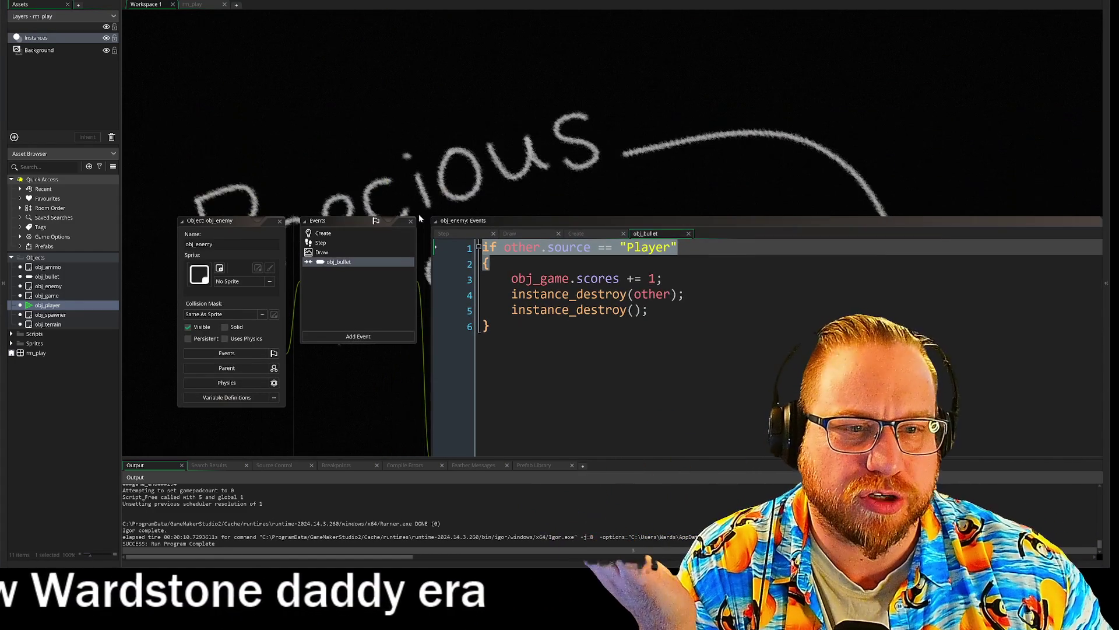
{"action": "left_click", "coordinate": [525, 327]}
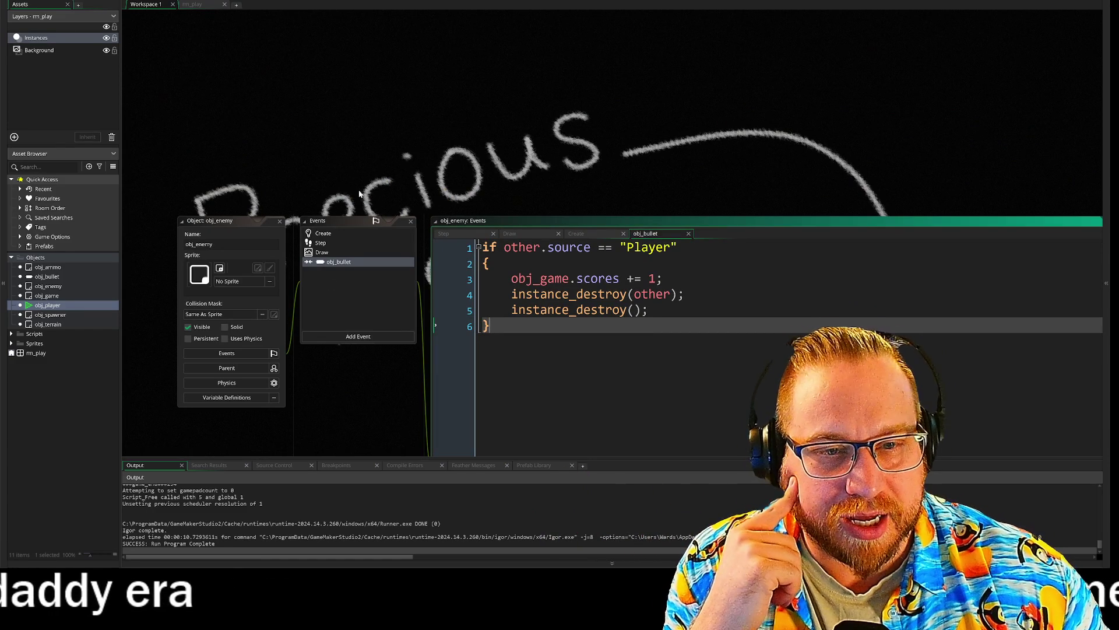
{"action": "left_click", "coordinate": [320, 242]}
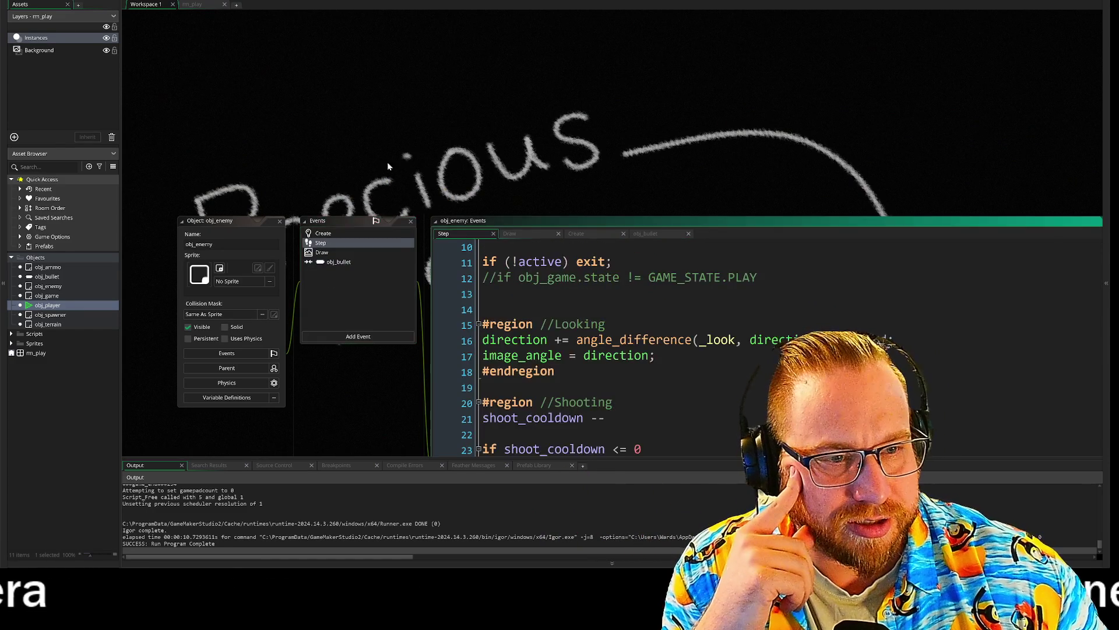
{"action": "left_click_drag", "start_coordinate": [415, 190], "coordinate": [394, 44]}
{"action": "left_click", "coordinate": [612, 364]}
{"action": "left_click_drag", "start_coordinate": [612, 385], "coordinate": [479, 204]}
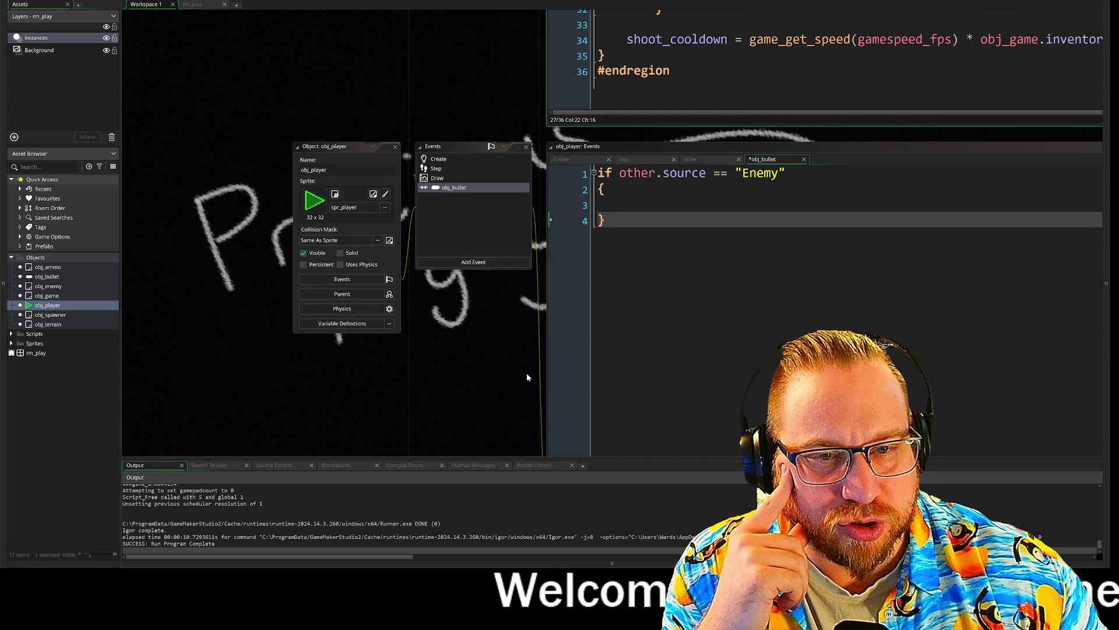
{"action": "left_click", "coordinate": [449, 168]}
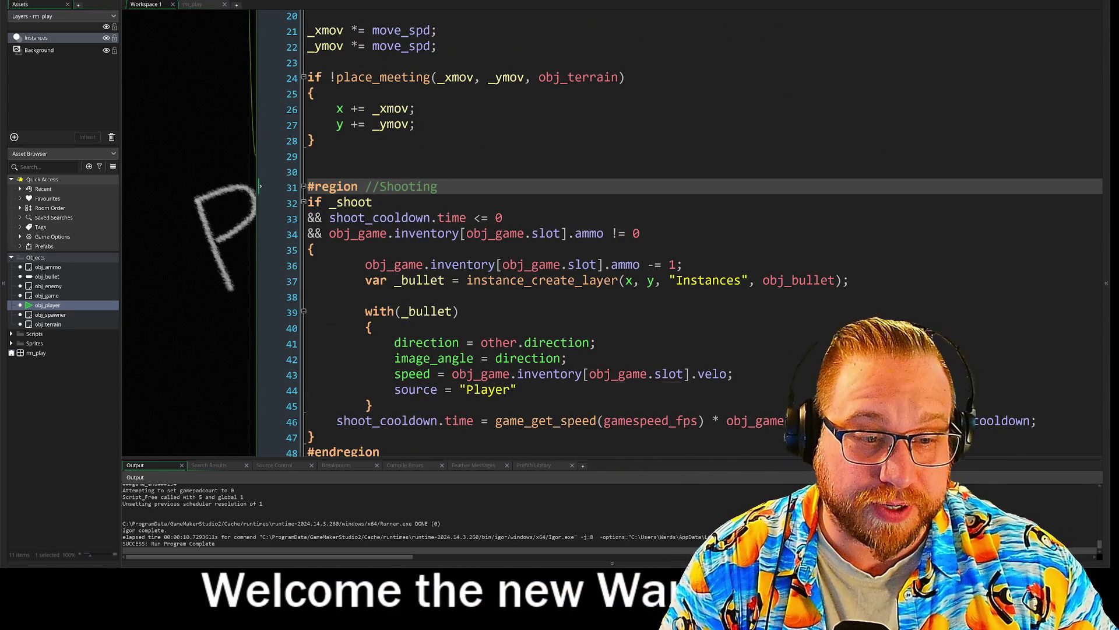
{"action": "left_click_drag", "start_coordinate": [518, 389], "coordinate": [392, 399]}
{"action": "key", "text": "ctrl+c"}
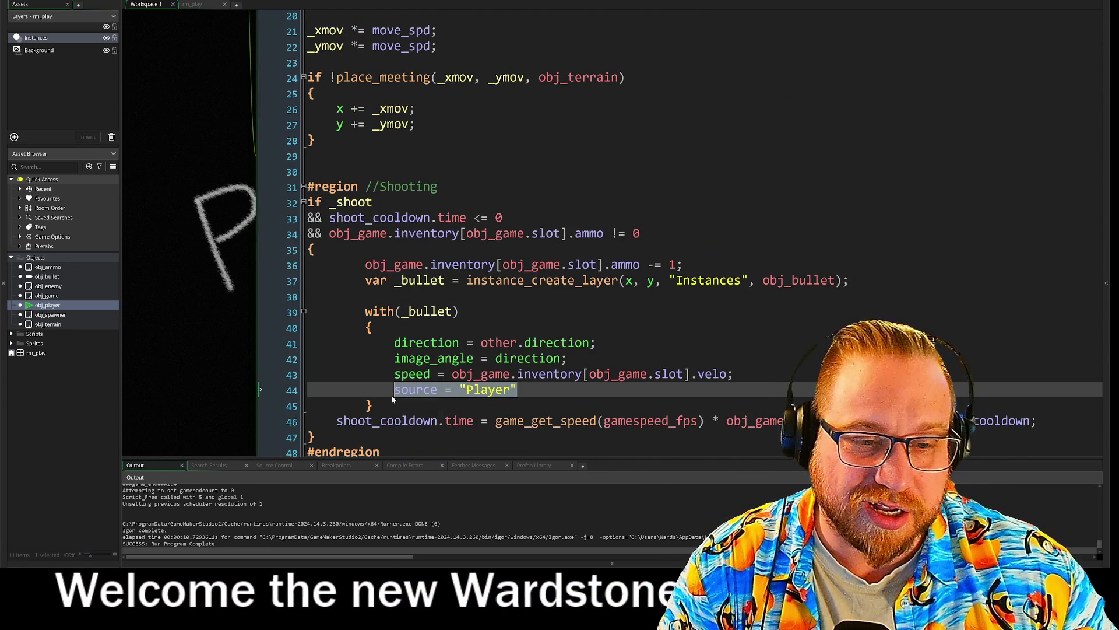
- Paste it after speed = 10 in obj_enemy's with(_bullet) block, changed to "Enemy"
{"action": "scroll", "coordinate": [260, 268], "scroll_direction": "up", "scroll_amount": 5}
{"action": "scroll", "coordinate": [305, 211], "scroll_direction": "up", "scroll_amount": 5}
{"action": "left_click", "coordinate": [575, 278]}
{"action": "key", "text": "Return"}
{"action": "key", "text": "ctrl+v"}
{"action": "scroll", "coordinate": [300, 250], "scroll_direction": "up", "scroll_amount": 2}
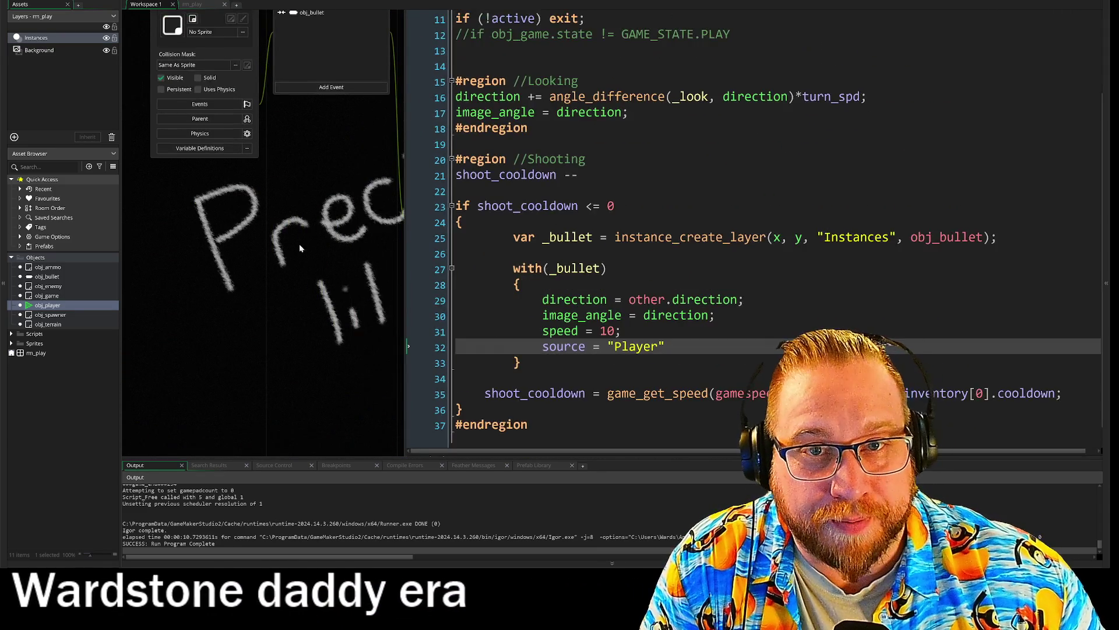
{"action": "scroll", "coordinate": [301, 252], "scroll_direction": "up", "scroll_amount": 2}
{"action": "double_click", "coordinate": [633, 382]}
{"action": "type", "text": "Enem"}
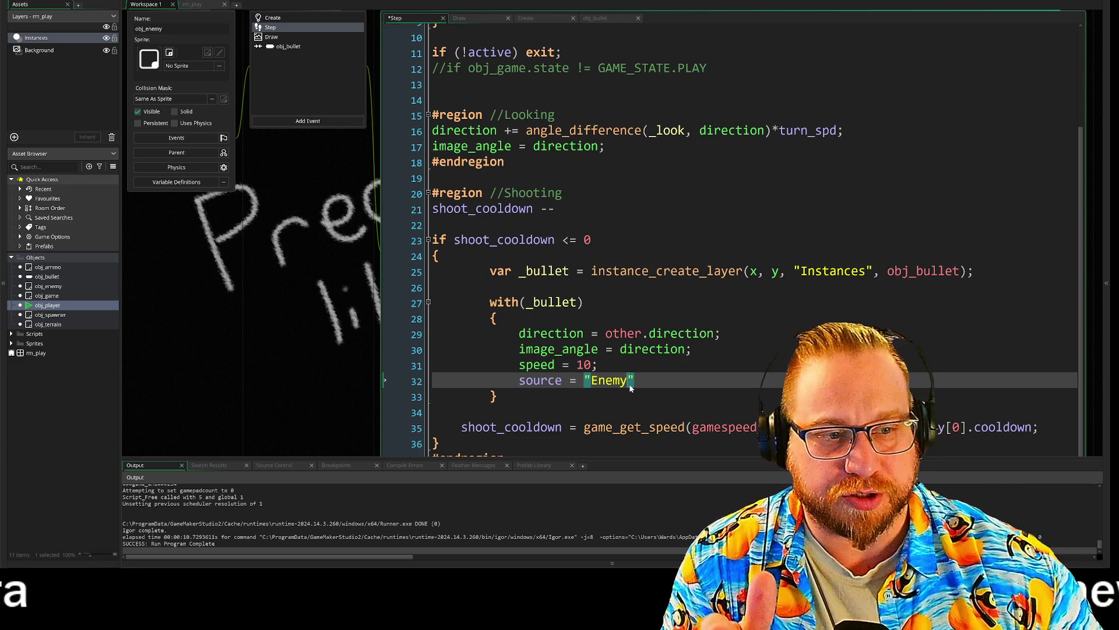
{"action": "left_click", "coordinate": [497, 395]}
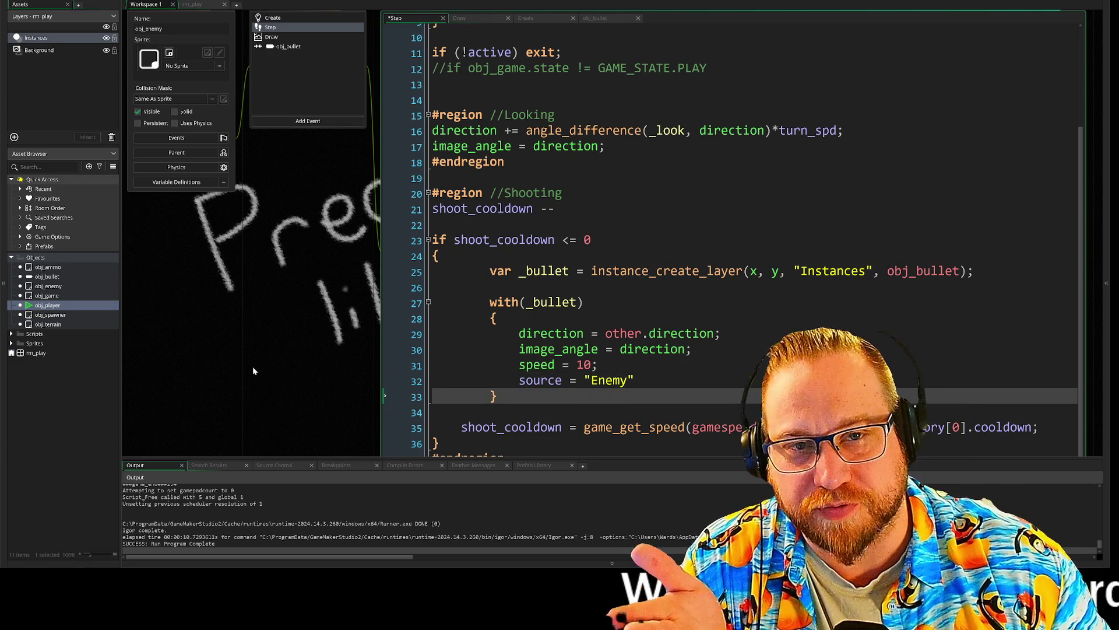
{"action": "scroll", "coordinate": [325, 332], "scroll_direction": "down", "scroll_amount": 5}
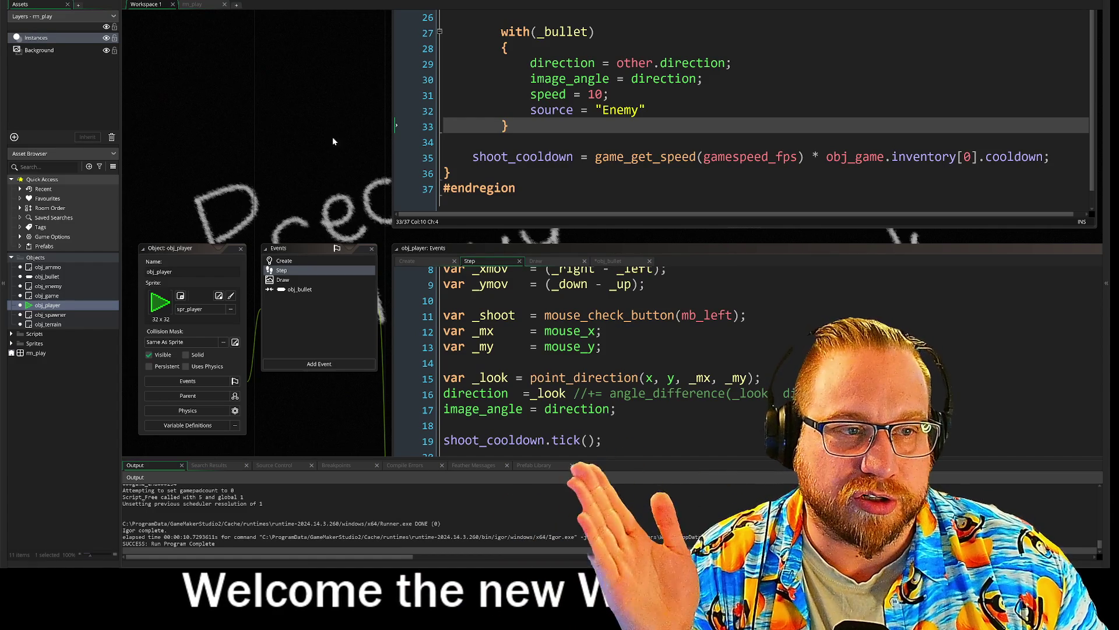
- In obj_player's obj_bullet collision Enemy check, start the line with obj_game. via autocomplete
{"action": "scroll", "coordinate": [256, 198], "scroll_direction": "down", "scroll_amount": 5}
{"action": "scroll", "coordinate": [277, 289], "scroll_direction": "up", "scroll_amount": 5}
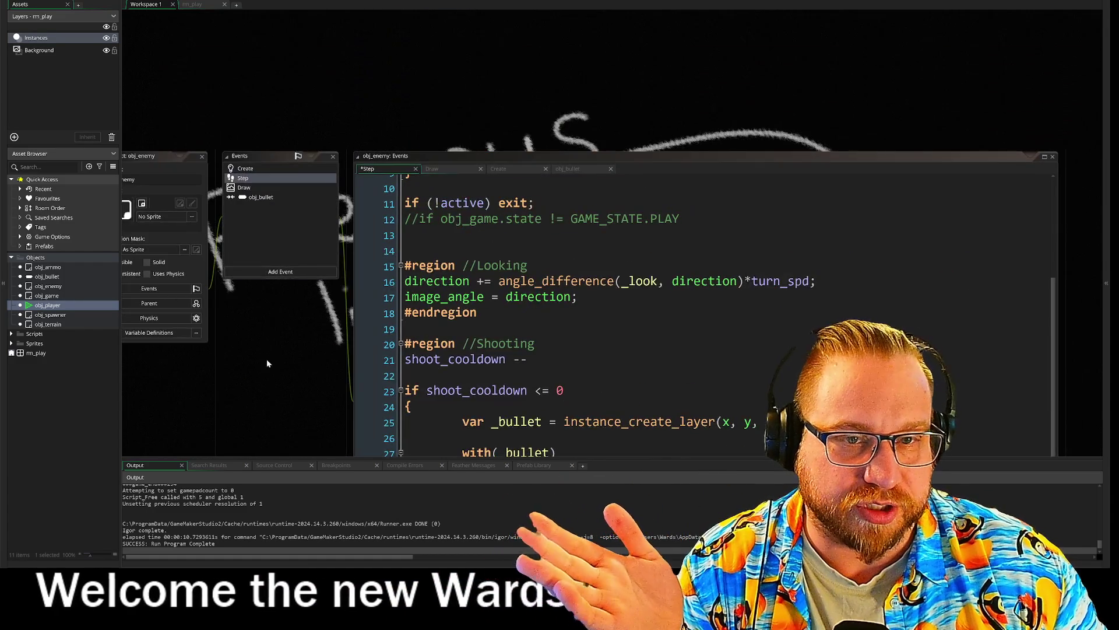
{"action": "scroll", "coordinate": [303, 257], "scroll_direction": "down", "scroll_amount": 4}
{"action": "scroll", "coordinate": [320, 231], "scroll_direction": "down", "scroll_amount": 7}
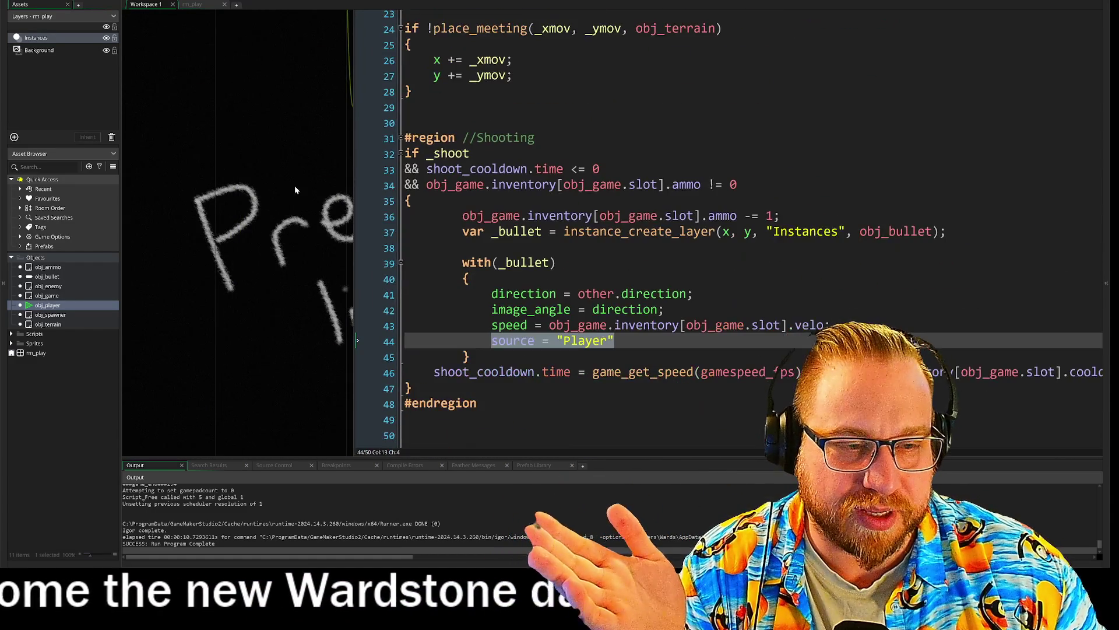
{"action": "scroll", "coordinate": [292, 194], "scroll_direction": "up", "scroll_amount": 4}
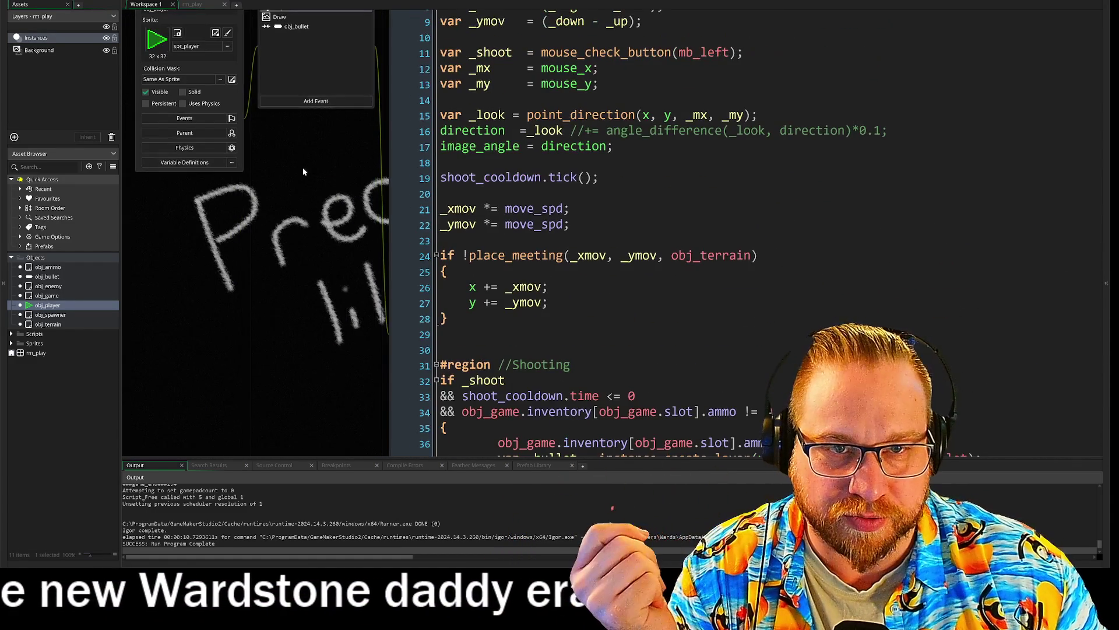
{"action": "left_click", "coordinate": [309, 27]}
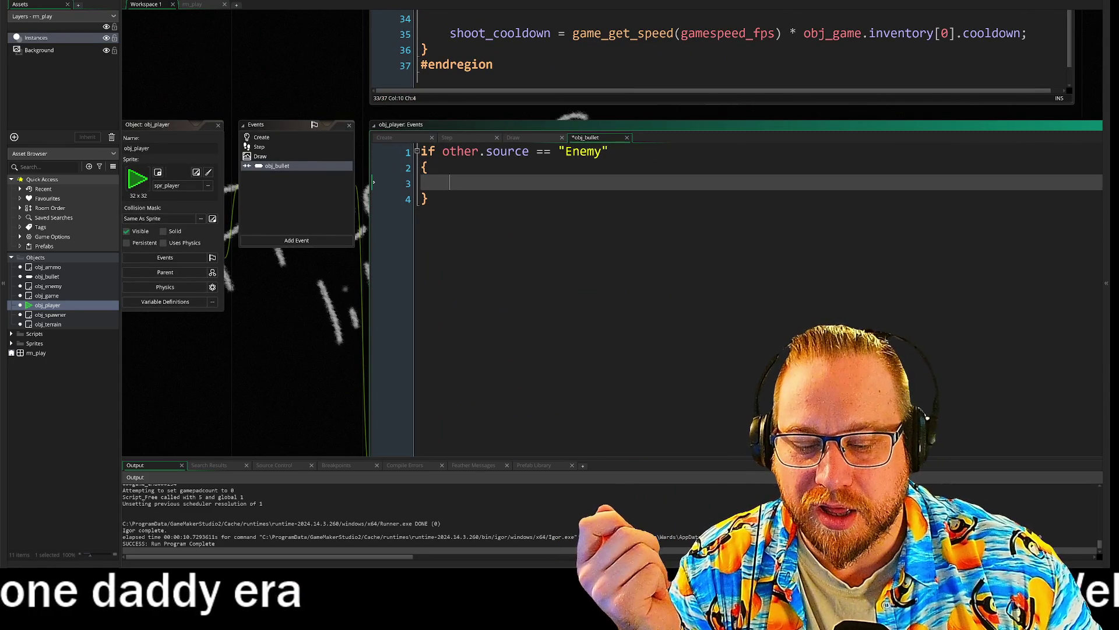
{"action": "type", "text": "sta"}
{"action": "key", "text": "BackSpace"}
{"action": "key", "text": "BackSpace"}
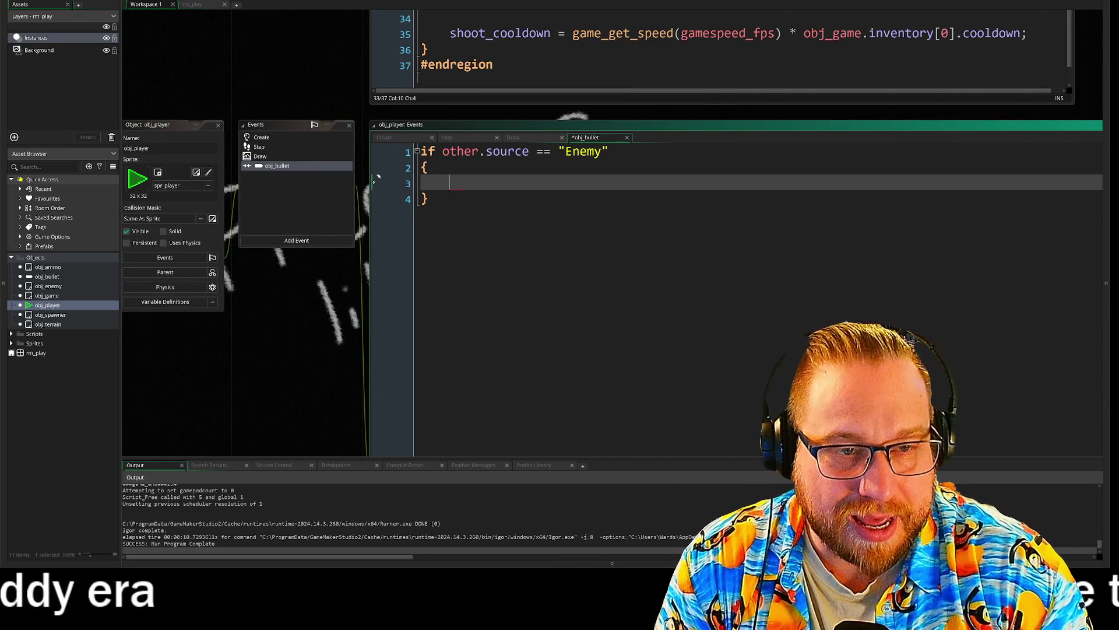
{"action": "type", "text": "obj_"}
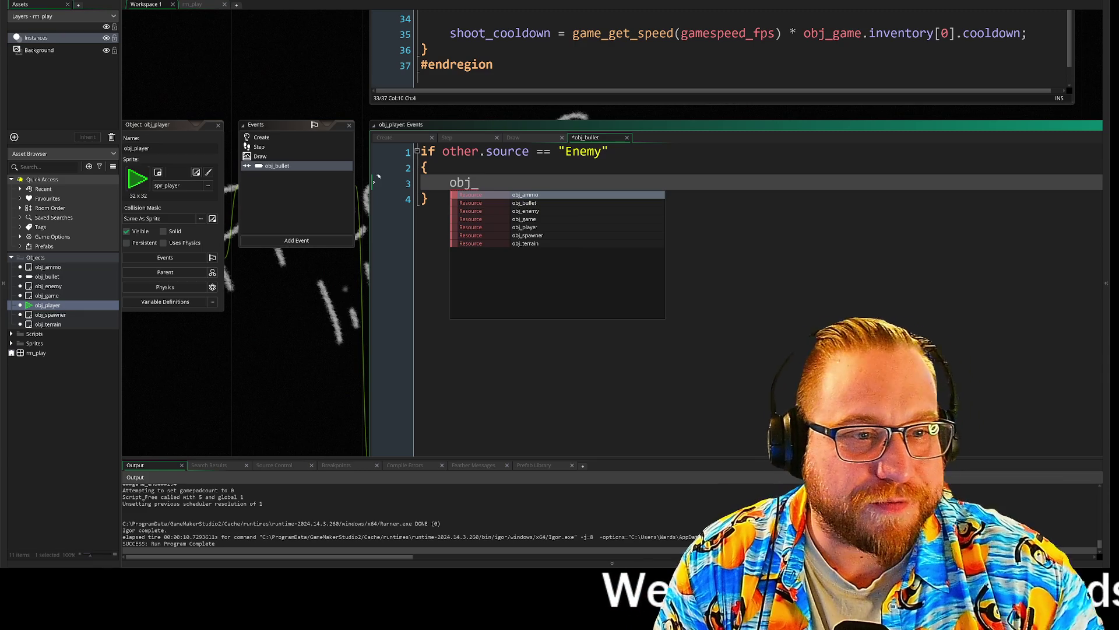
{"action": "key", "text": "Down"}
{"action": "key", "text": "Down"}
{"action": "key", "text": "Down"}
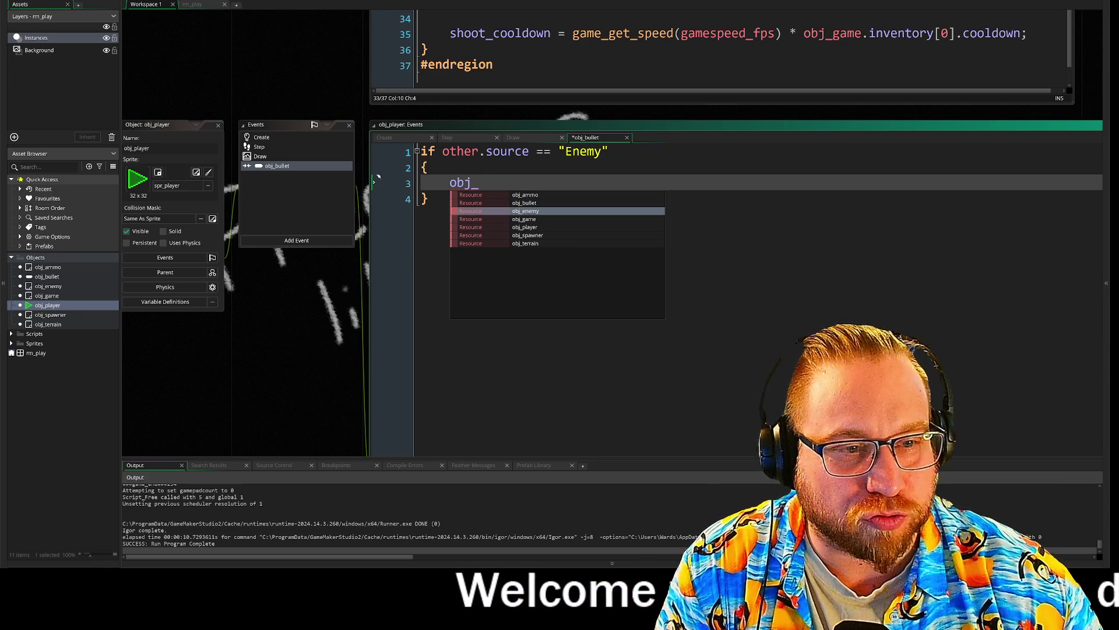
{"action": "key", "text": "Return"}
{"action": "type", "text": "."}
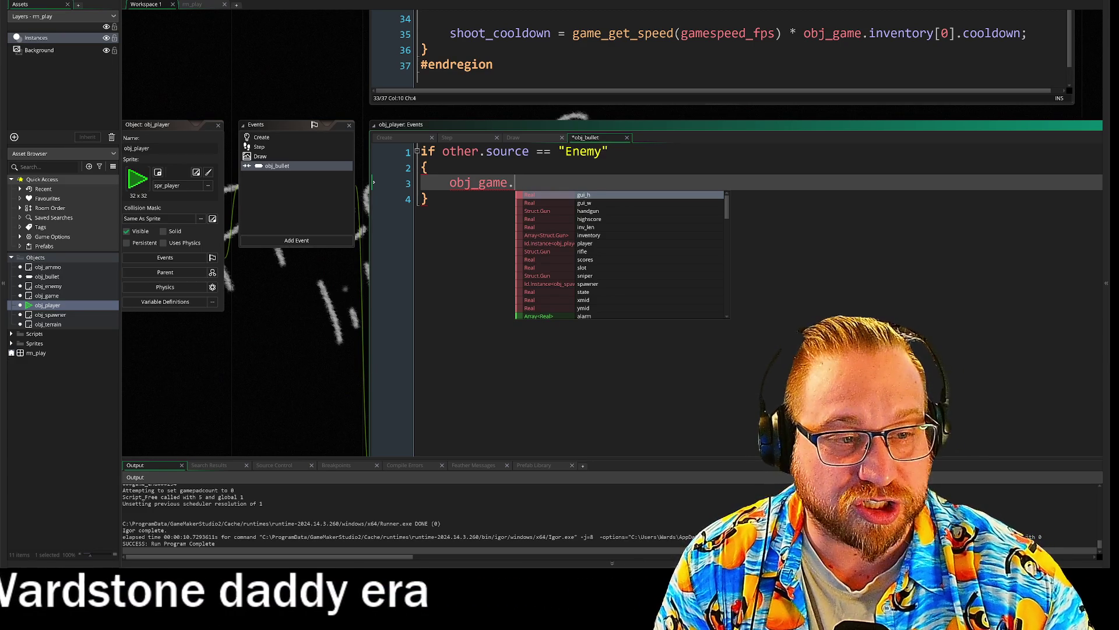
- Complete the line as obj_game.state = GAME_STATE.END;
{"action": "key", "text": "Down"}
{"action": "key", "text": "Down"}
{"action": "key", "text": "Down"}
{"action": "key", "text": "Down"}
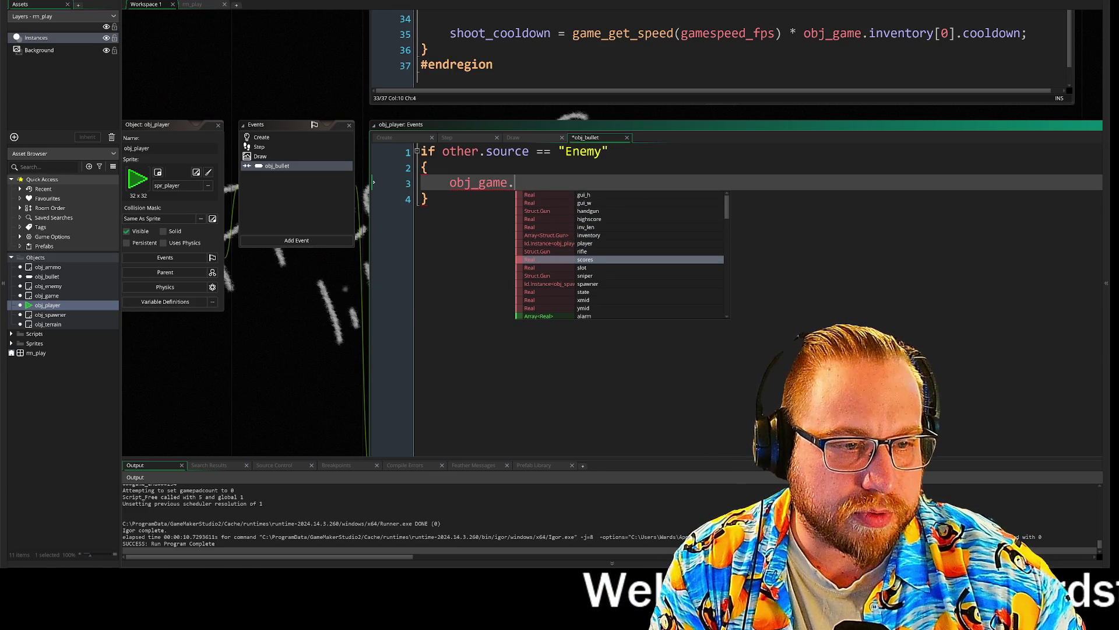
{"action": "key", "text": "Down"}
{"action": "key", "text": "Down"}
{"action": "key", "text": "Down"}
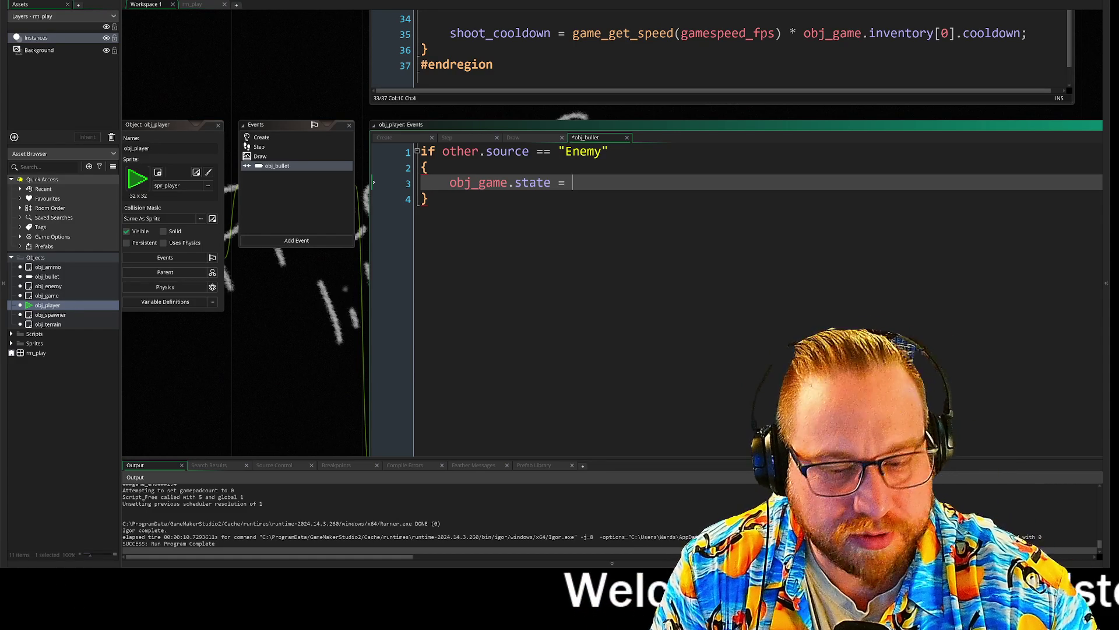
{"action": "type", "text": "GAME_STATE"}
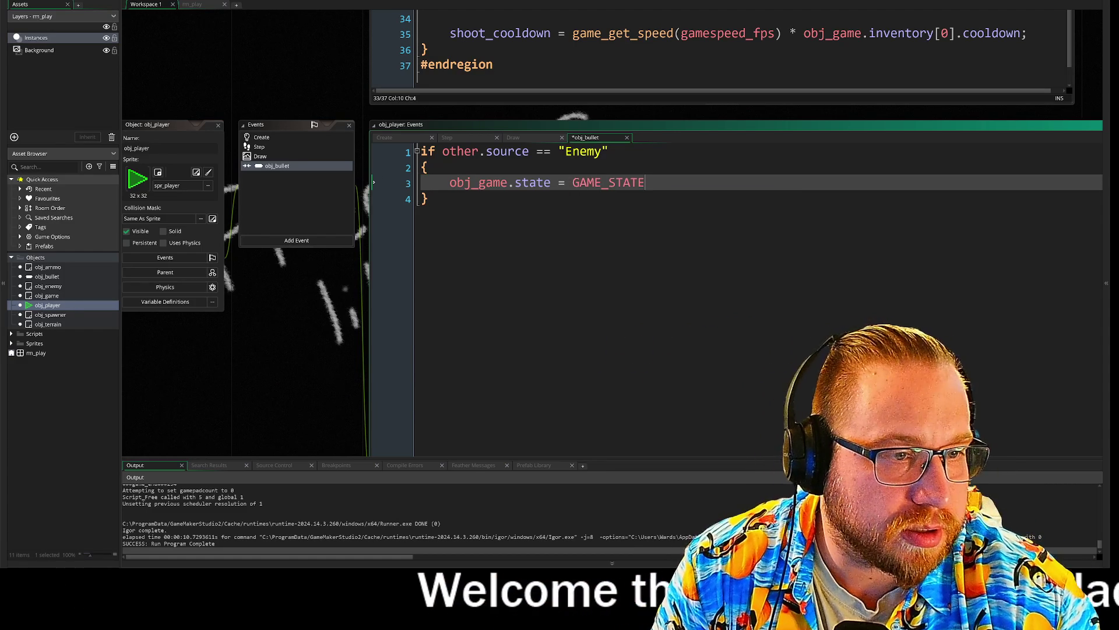
{"action": "type", "text": "."}
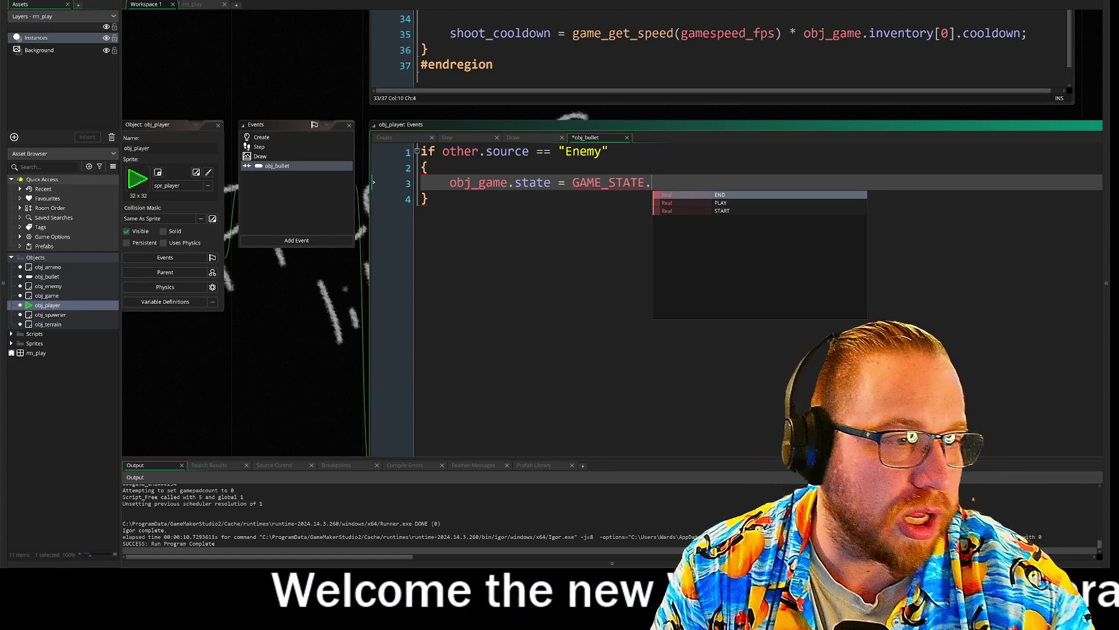
{"action": "key", "text": "Return"}
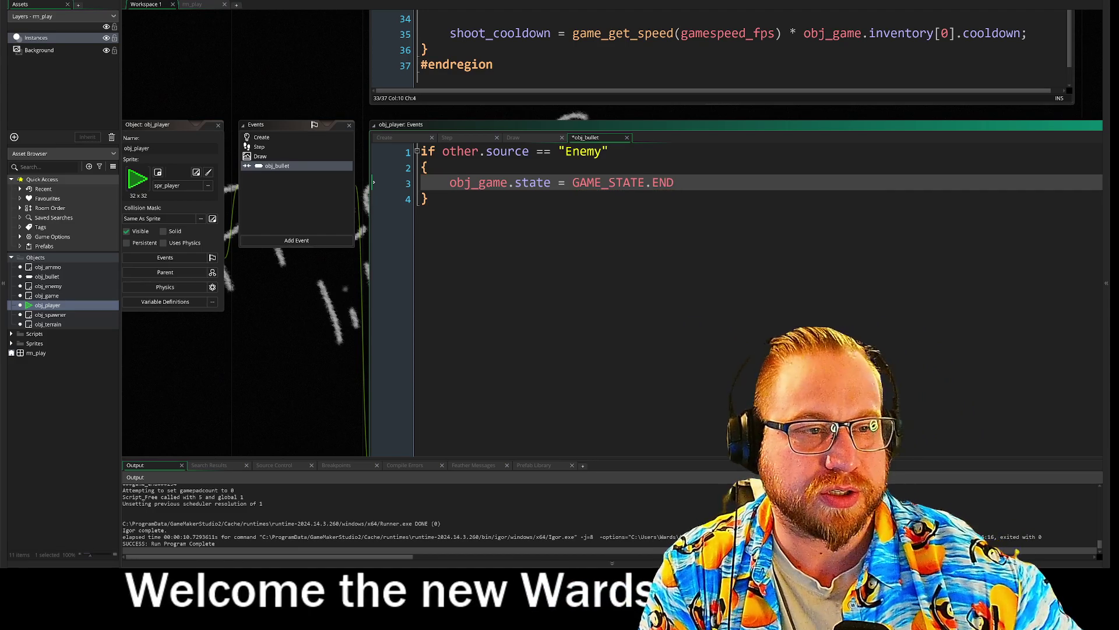
{"action": "type", "text": ";"}
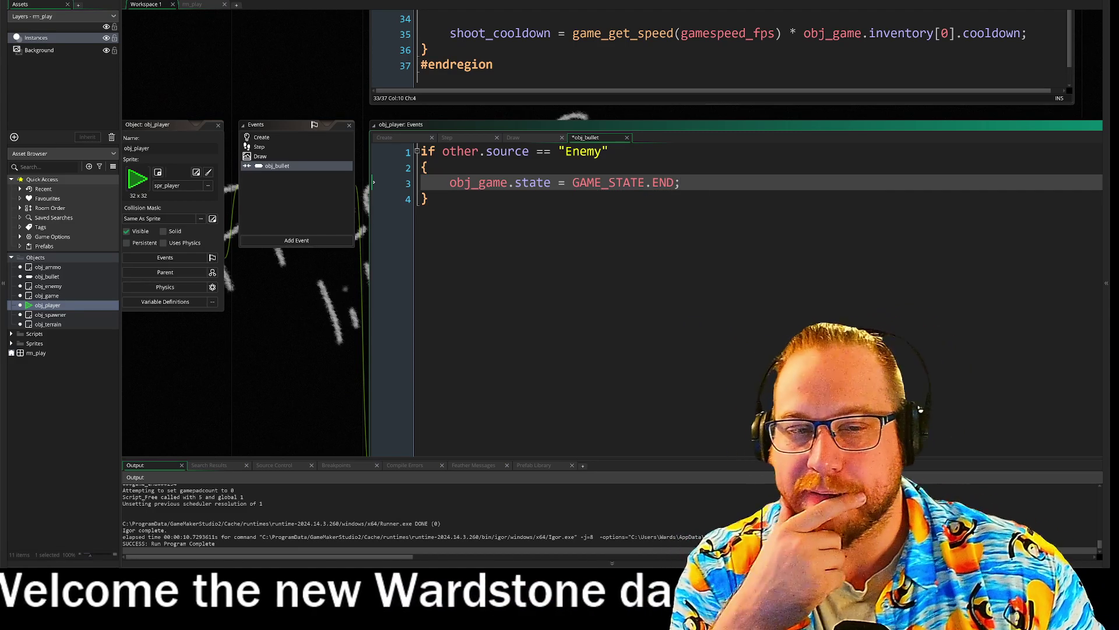
{"action": "left_click_drag", "start_coordinate": [335, 373], "coordinate": [405, 361]}
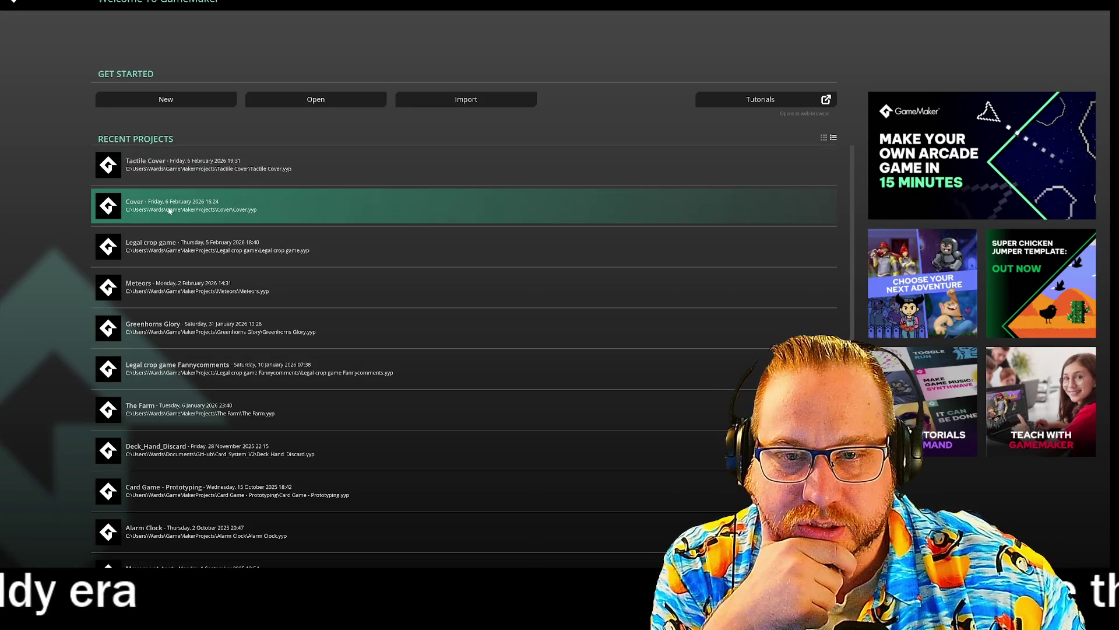
- Load the recent project and show obj_enemy's Step code with its spawn_t timer block
{"action": "left_click", "coordinate": [166, 208]}
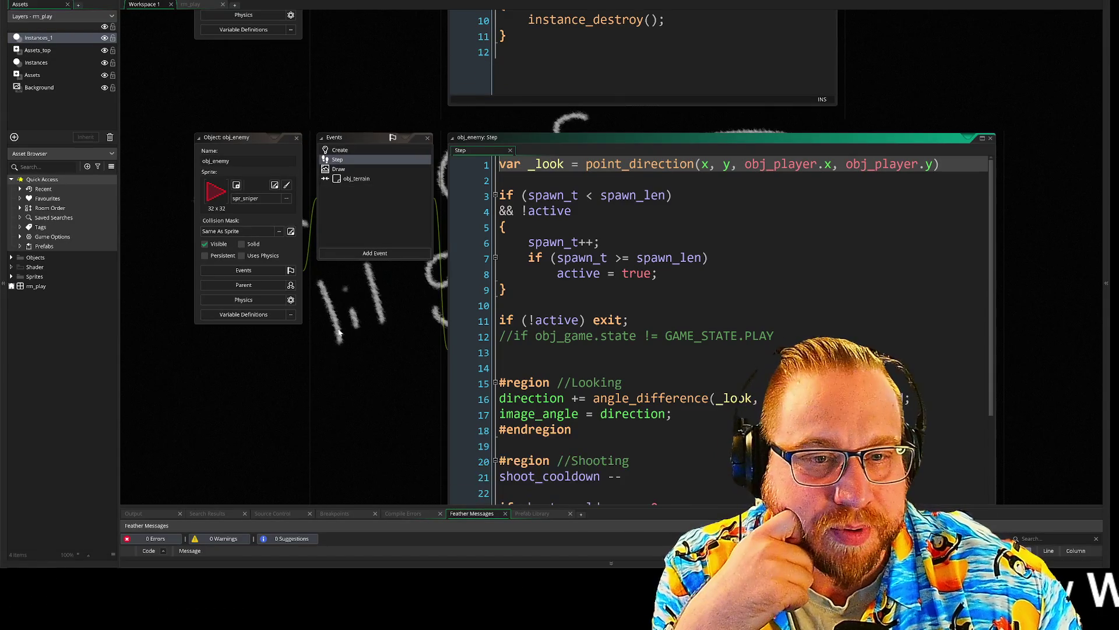
{"action": "left_click", "coordinate": [338, 169]}
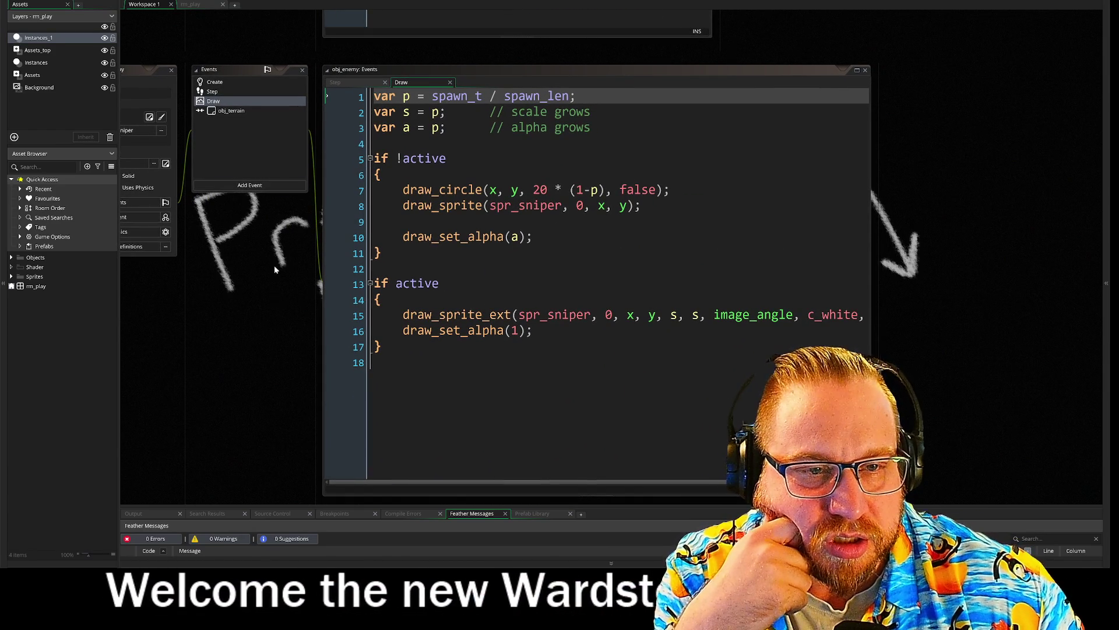
{"action": "left_click", "coordinate": [213, 91]}
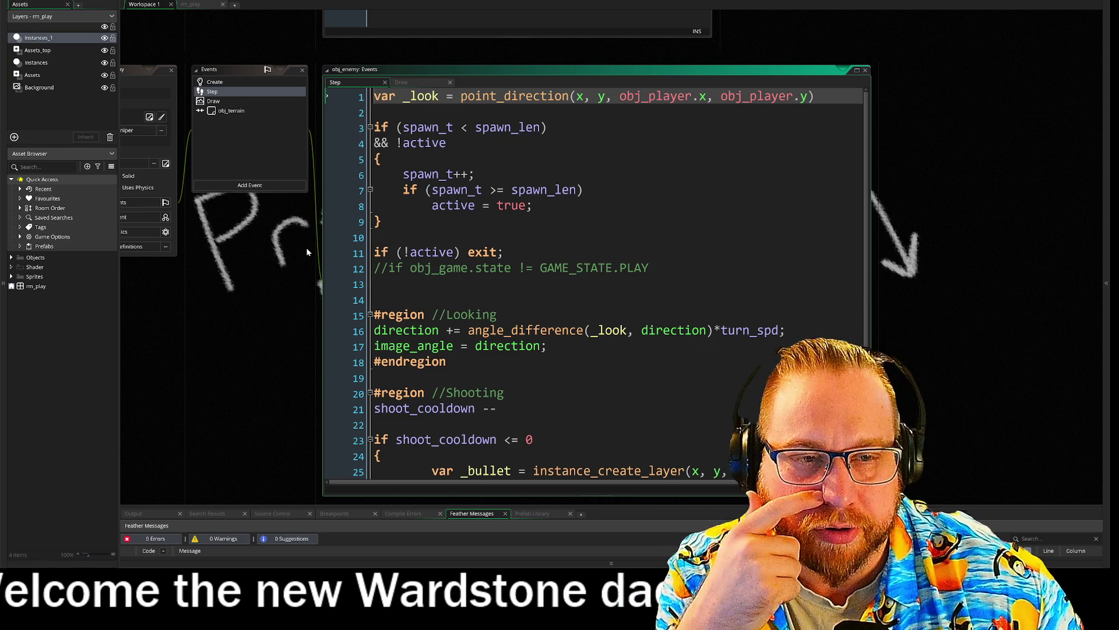
{"action": "left_click_drag", "start_coordinate": [382, 221], "coordinate": [328, 127]}
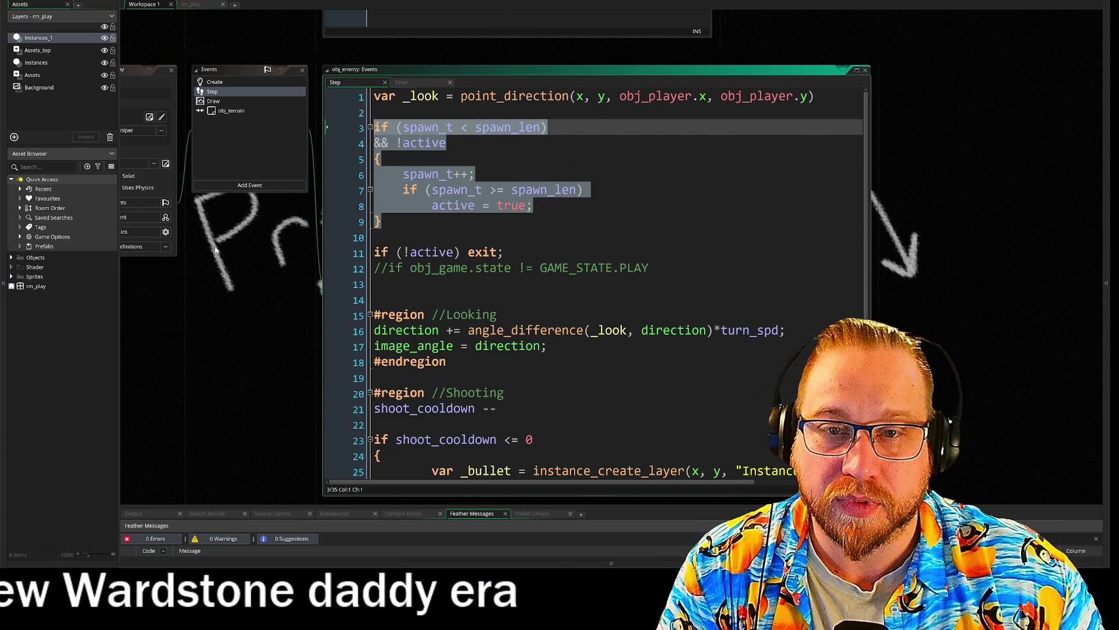
{"action": "left_click_drag", "start_coordinate": [313, 121], "coordinate": [437, 150]}
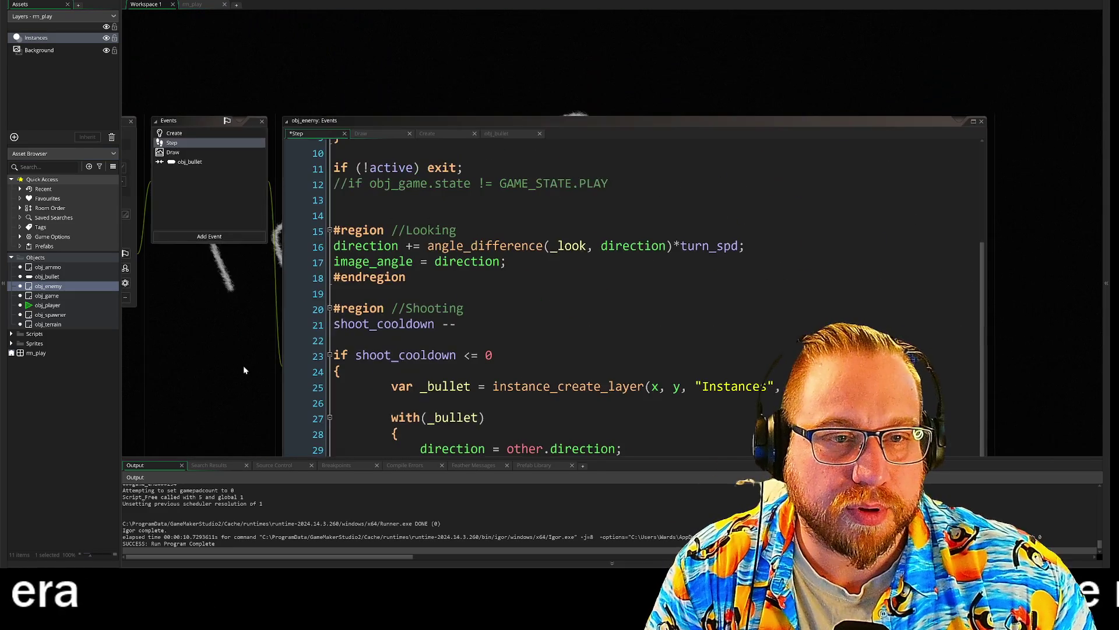
- Review obj_enemy's Step spawn code and Draw code, then save and run with F5
{"action": "left_click", "coordinate": [408, 215]}
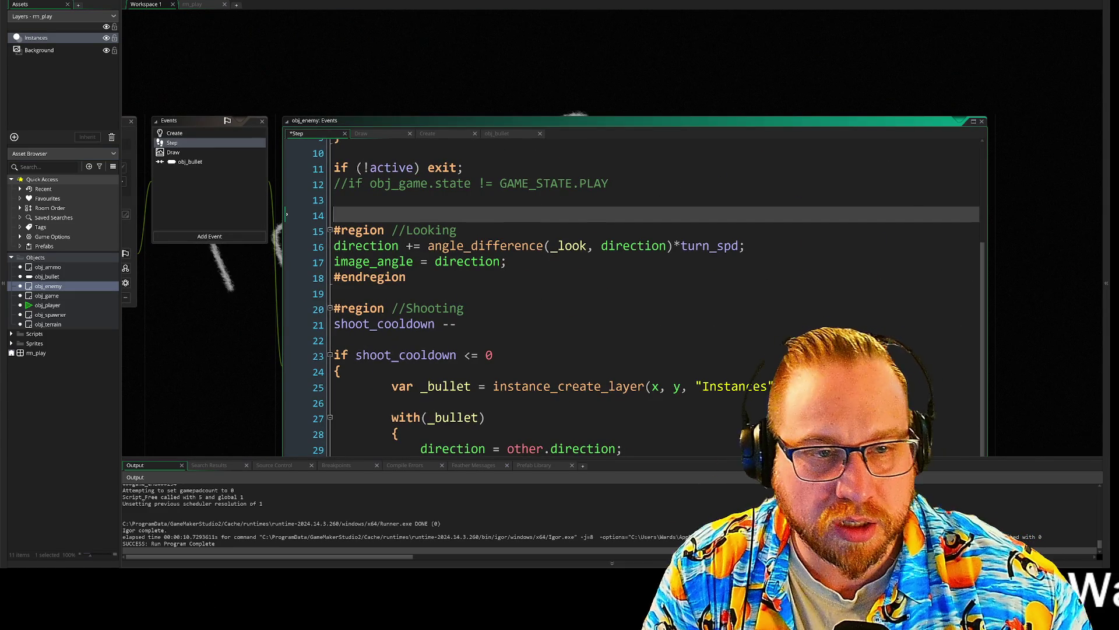
{"action": "scroll", "coordinate": [287, 361], "scroll_direction": "up", "scroll_amount": 3}
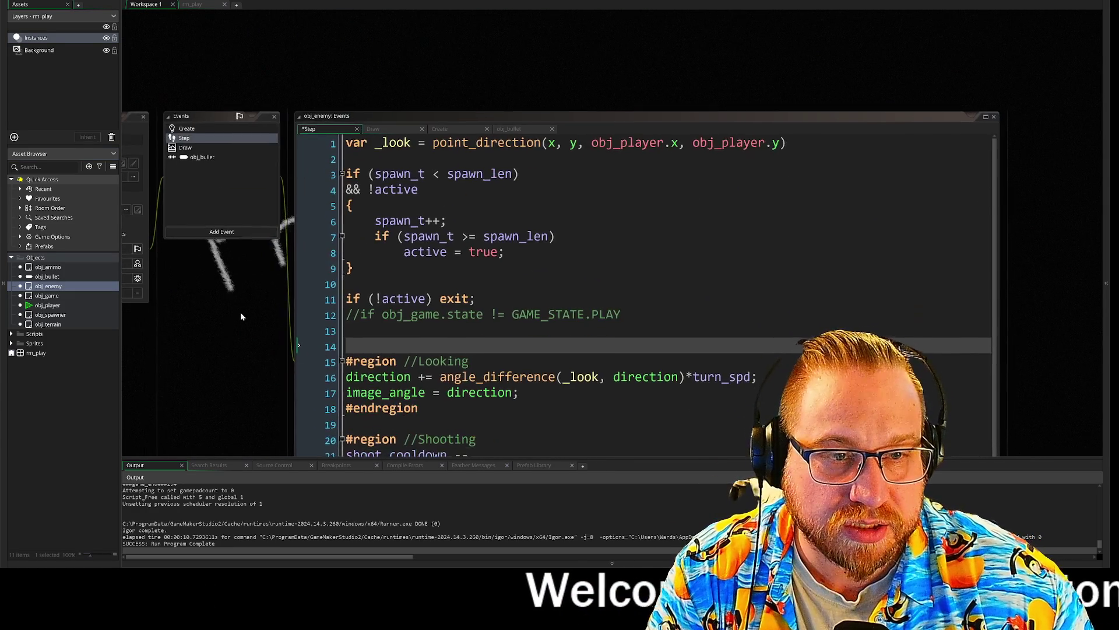
{"action": "left_click_drag", "start_coordinate": [345, 171], "coordinate": [483, 234]}
{"action": "left_click", "coordinate": [186, 146]}
{"action": "mouse_move", "coordinate": [251, 467]}
{"action": "left_mouse_down"}
{"action": "mouse_move", "coordinate": [369, 376]}
{"action": "mouse_move", "coordinate": [284, 387]}
{"action": "mouse_move", "coordinate": [288, 219]}
{"action": "left_mouse_up"}
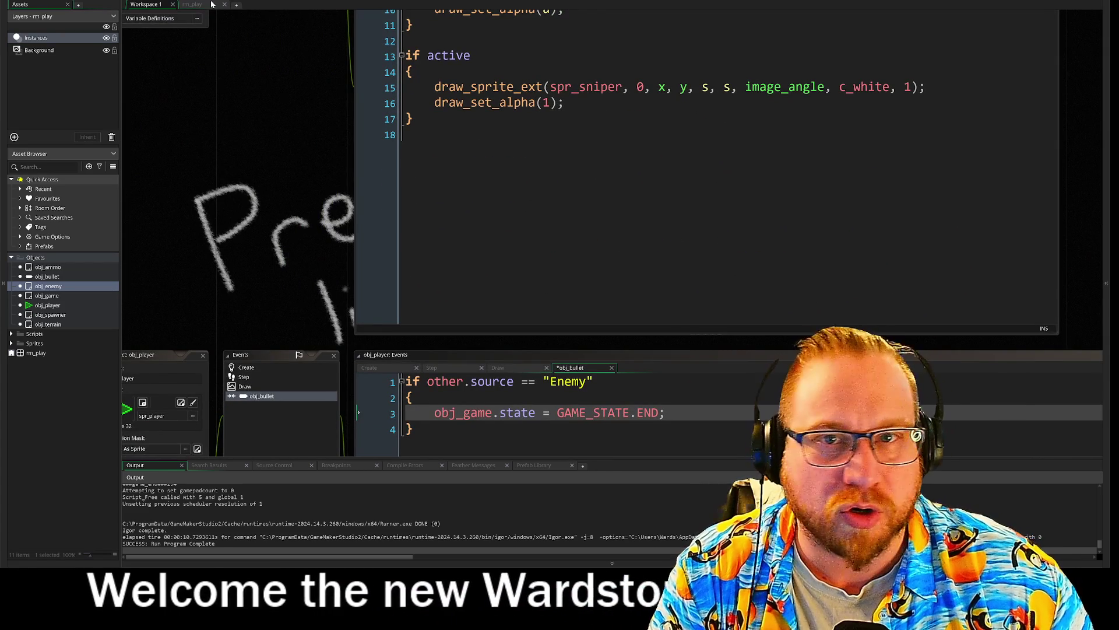
{"action": "scroll", "coordinate": [230, 114], "scroll_direction": "up", "scroll_amount": 5}
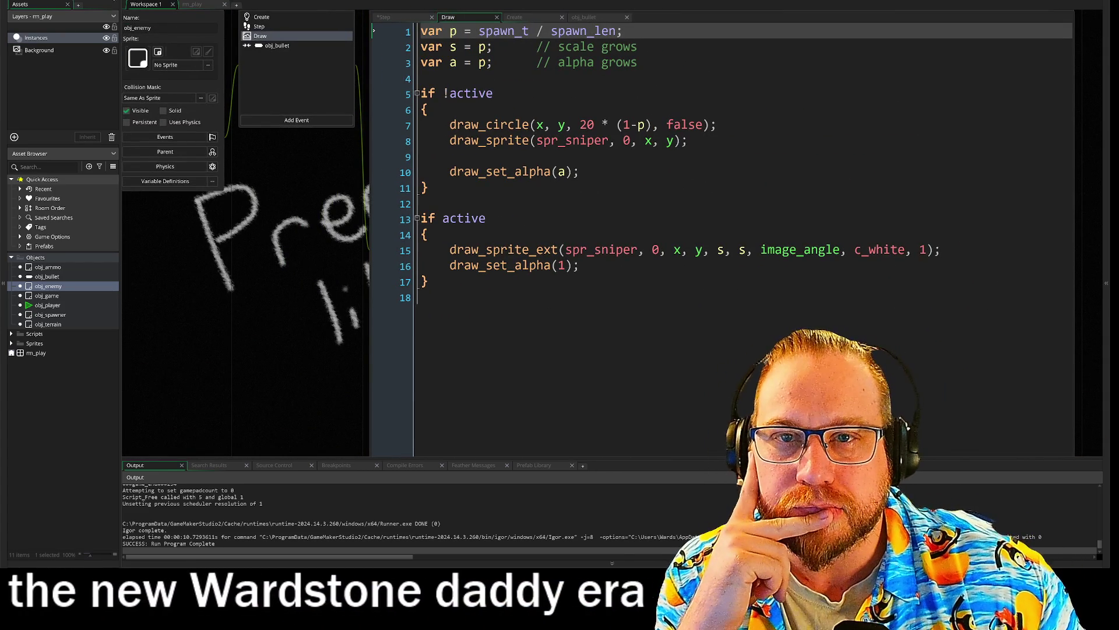
{"action": "key", "text": "F5"}
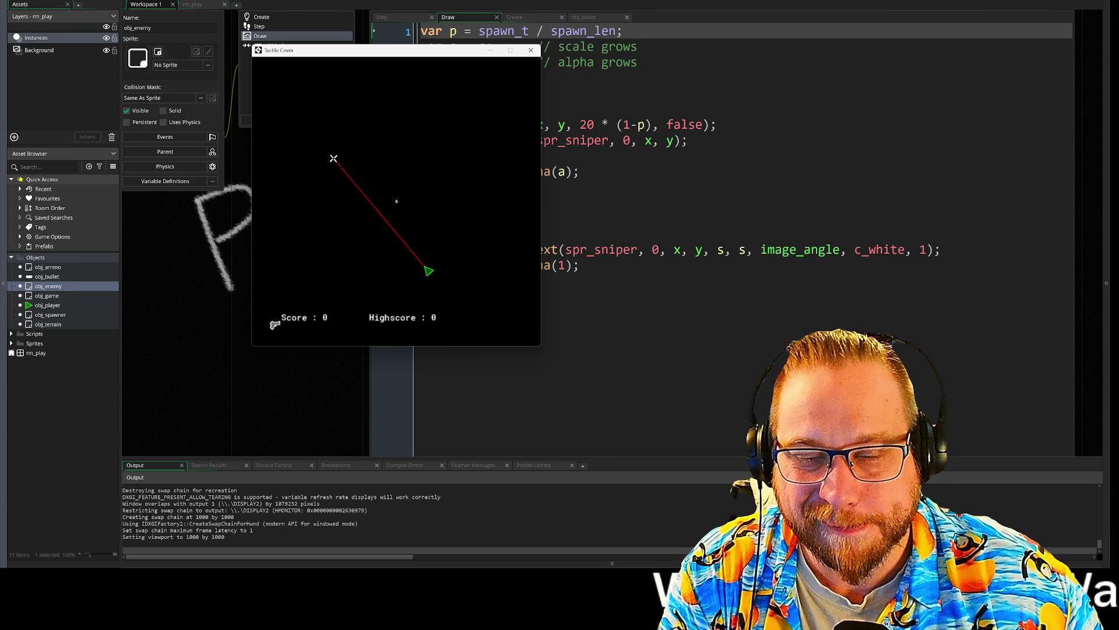
- Move the player around with D, S, A and W, then close the Tactile Cover window
{"action": "key", "text": "d"}
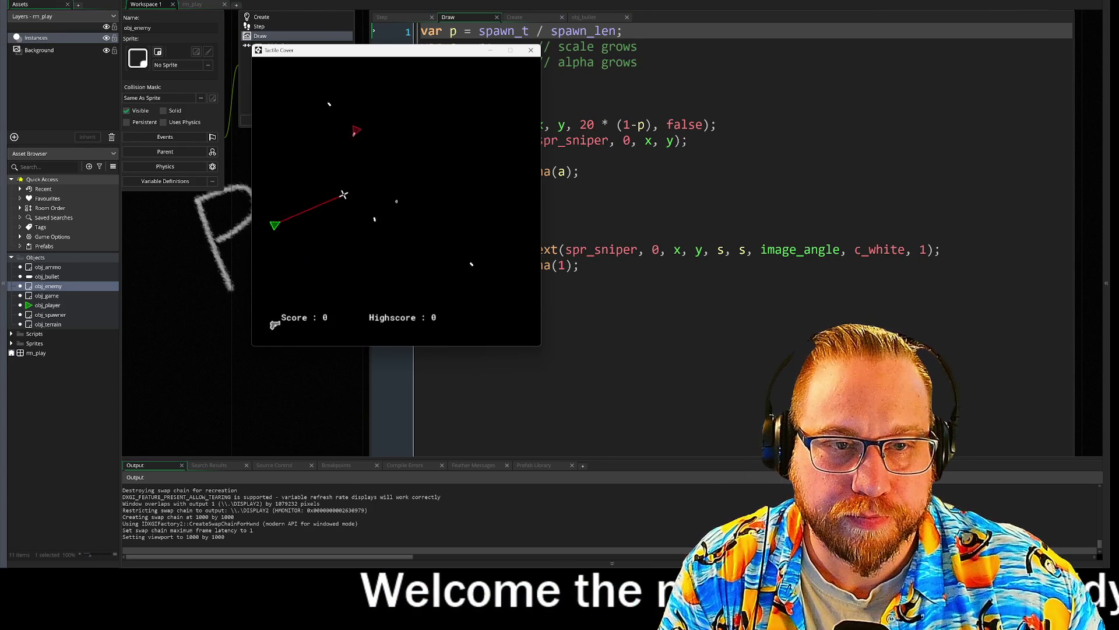
{"action": "key", "text": "s"}
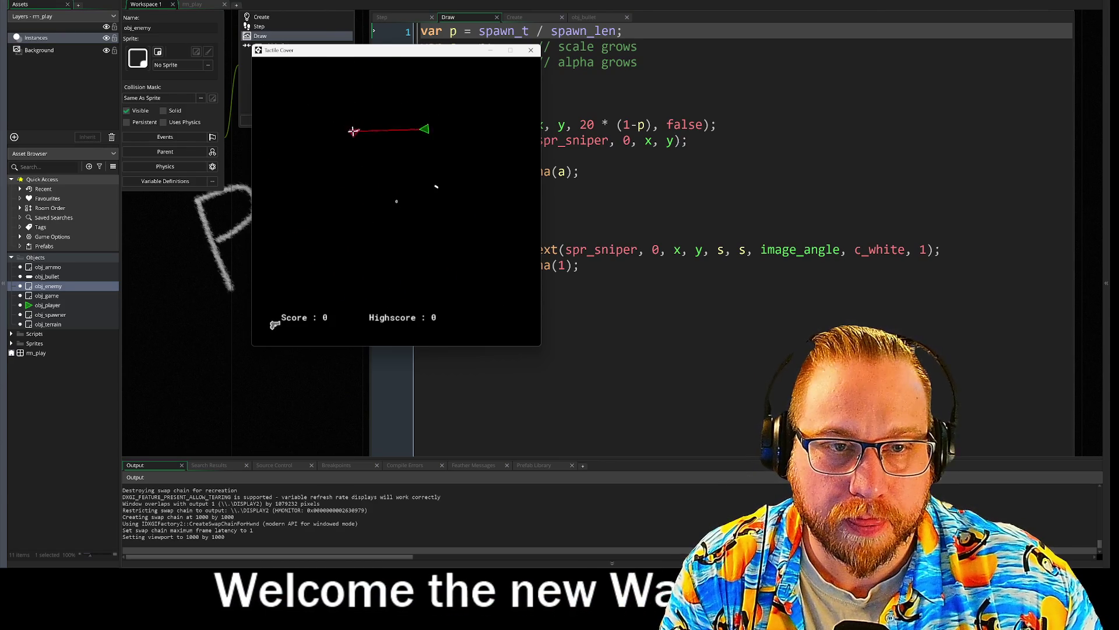
{"action": "key", "text": "a"}
{"action": "key", "text": "w"}
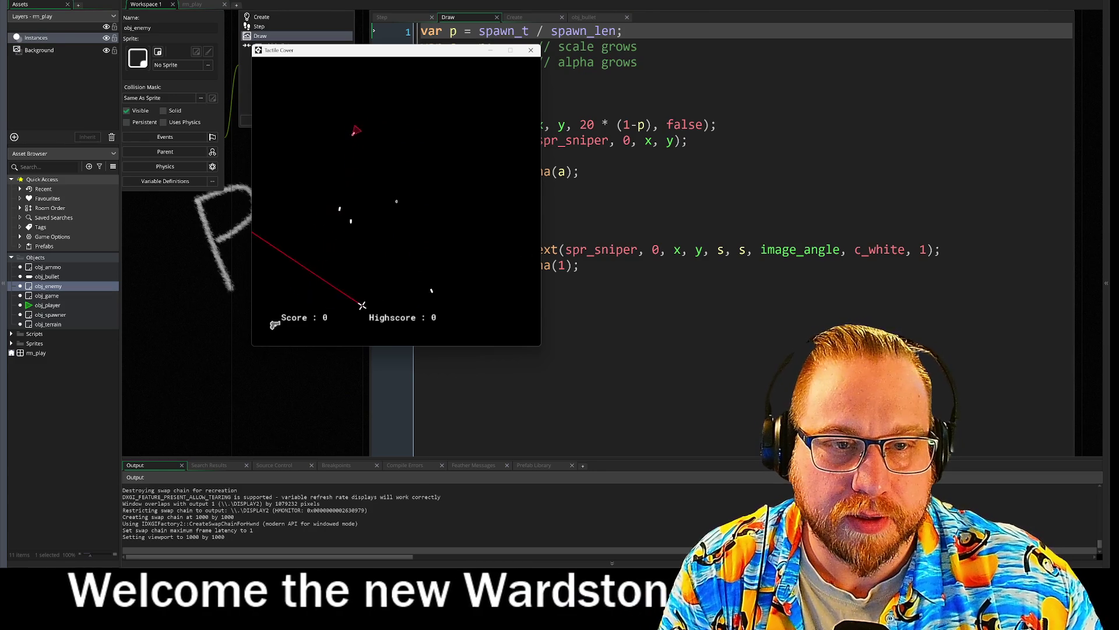
{"action": "key", "text": "d"}
{"action": "key", "text": "s"}
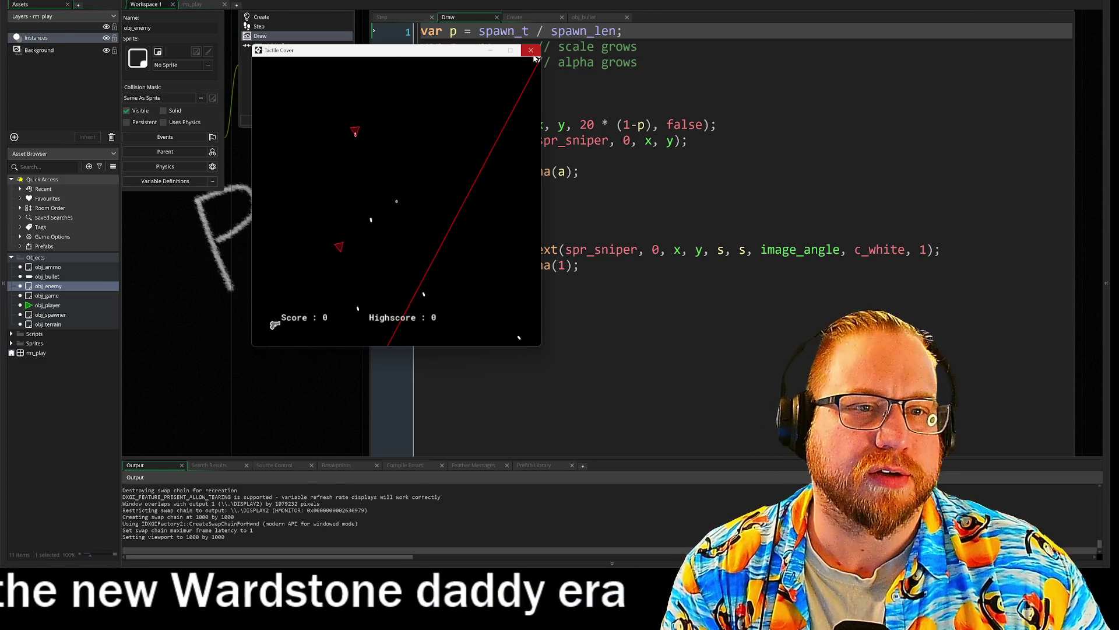
{"action": "left_click", "coordinate": [531, 50]}
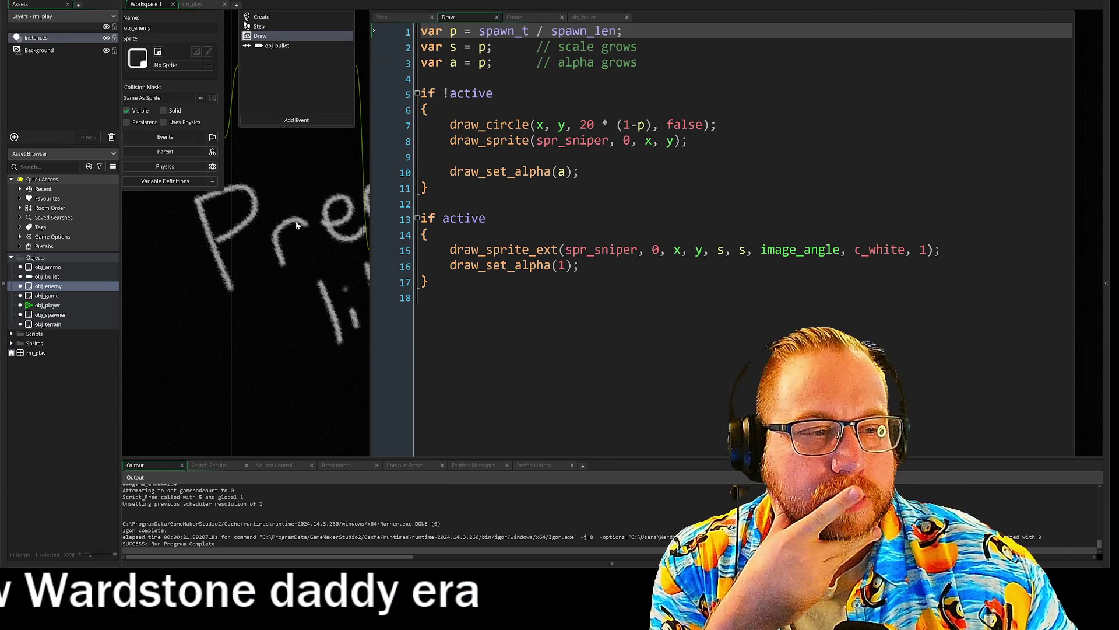
- In the obj_bullet collision code, add blank lines above the if block and begin typing 'Var _buinsta'
{"action": "left_click_drag", "start_coordinate": [292, 229], "coordinate": [390, 282]}
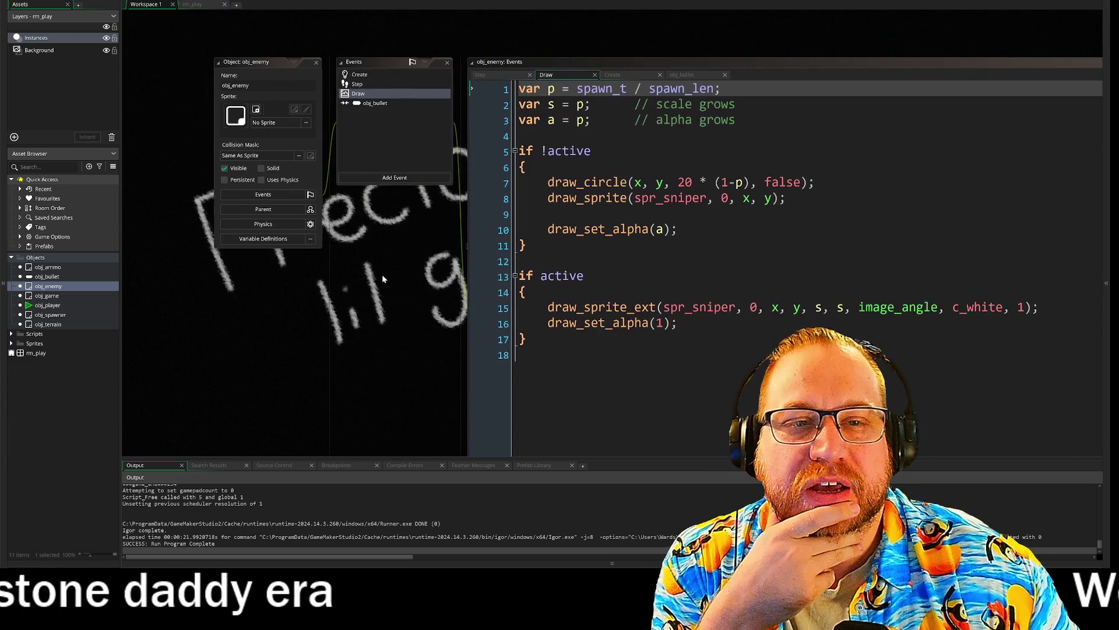
{"action": "left_click", "coordinate": [376, 105]}
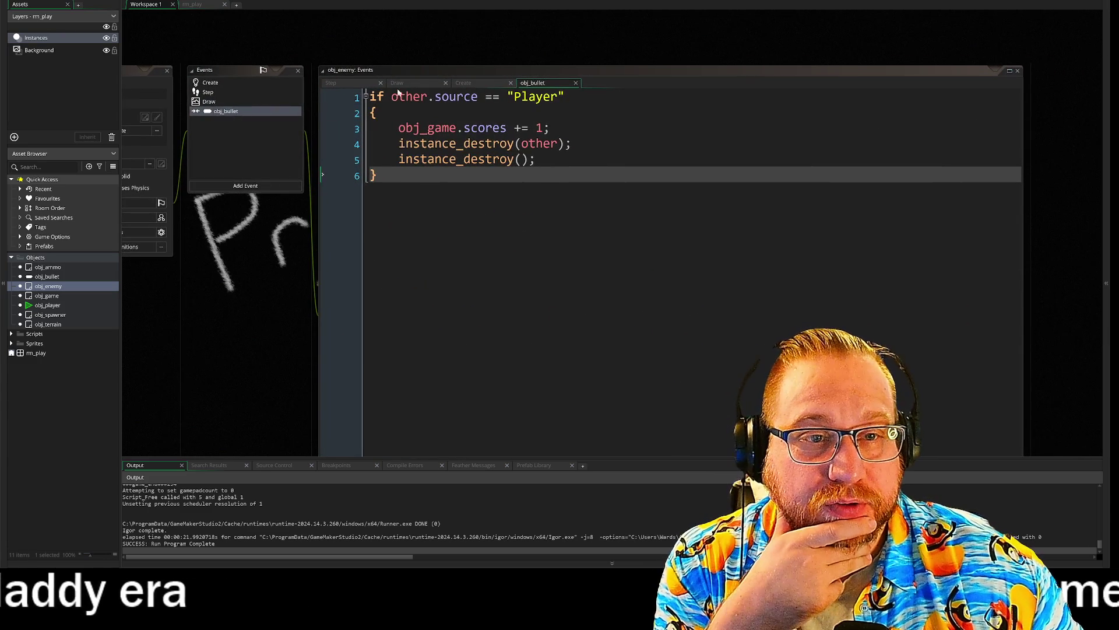
{"action": "left_click_drag", "start_coordinate": [391, 97], "coordinate": [470, 100]}
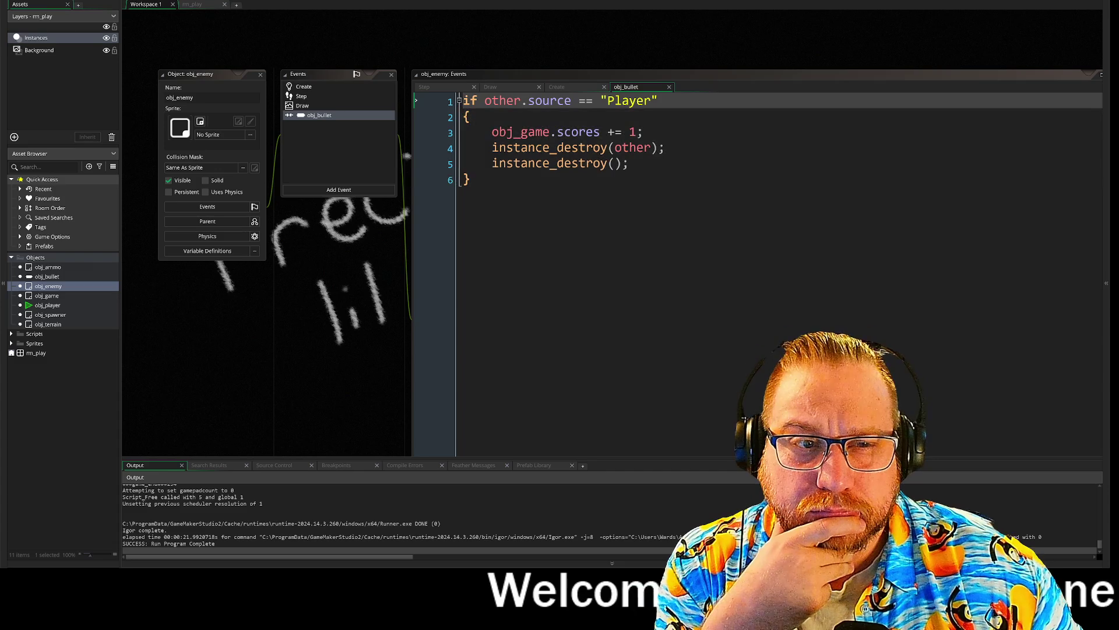
{"action": "left_click", "coordinate": [475, 359]}
{"action": "key", "text": "Return"}
{"action": "key", "text": "Return"}
{"action": "key", "text": "Up"}
{"action": "key", "text": "Up"}
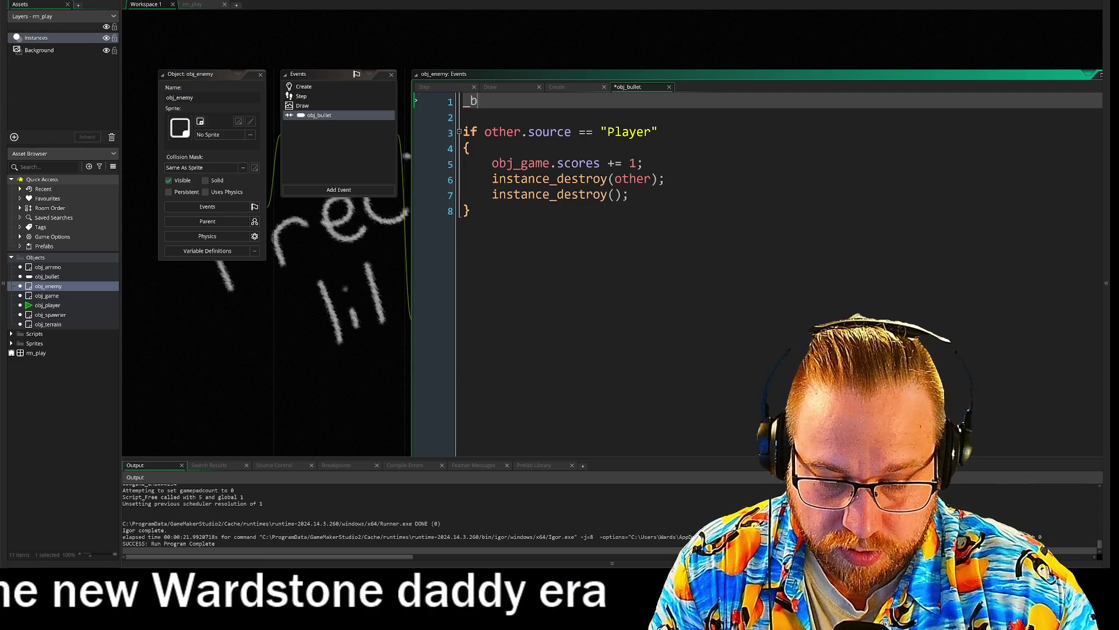
{"action": "type", "text": "Var"}
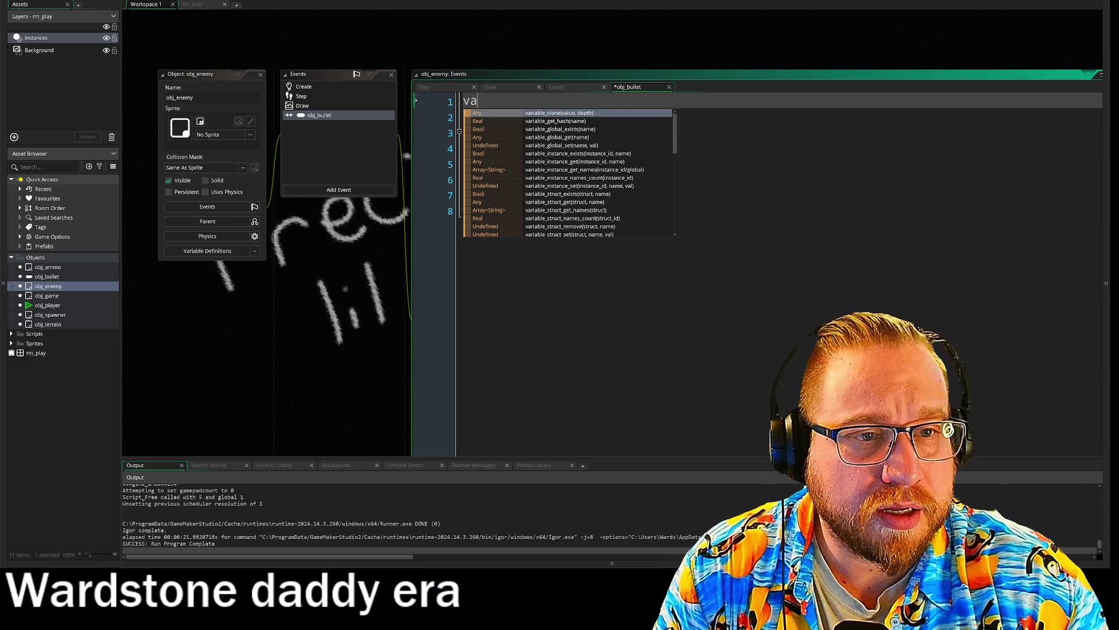
{"action": "type", "text": " _"}
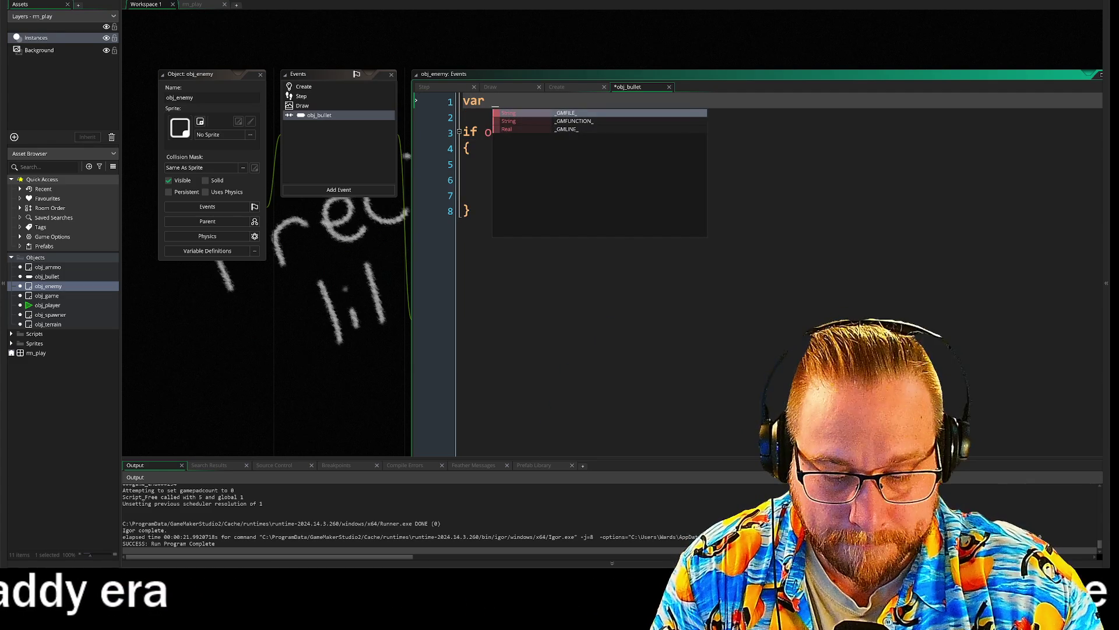
{"action": "type", "text": "bullet ="}
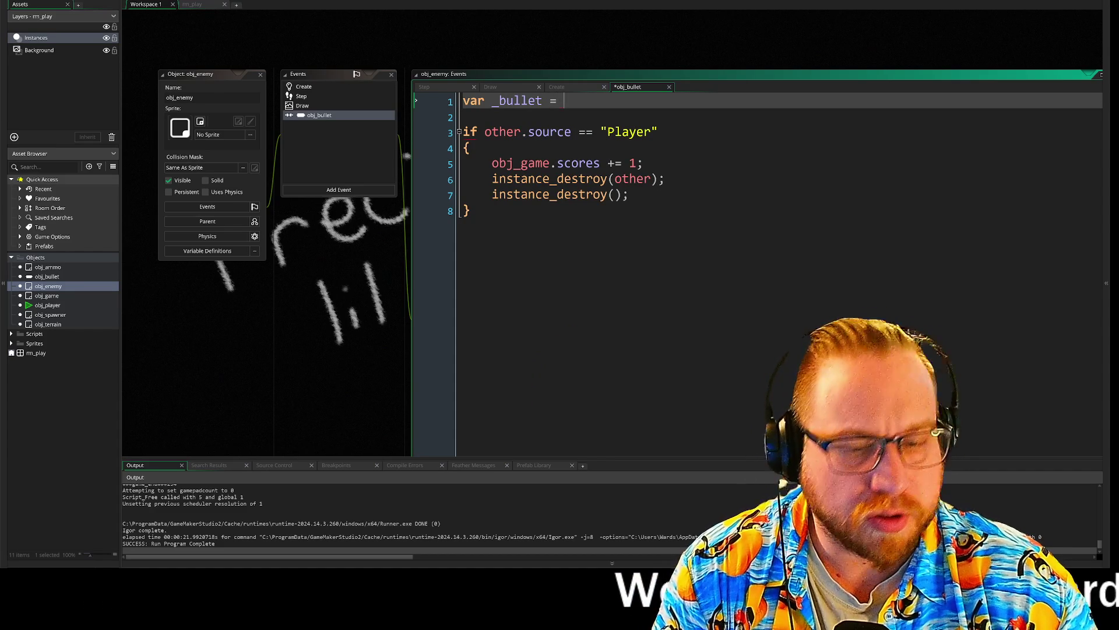
{"action": "type", "text": "instance"}
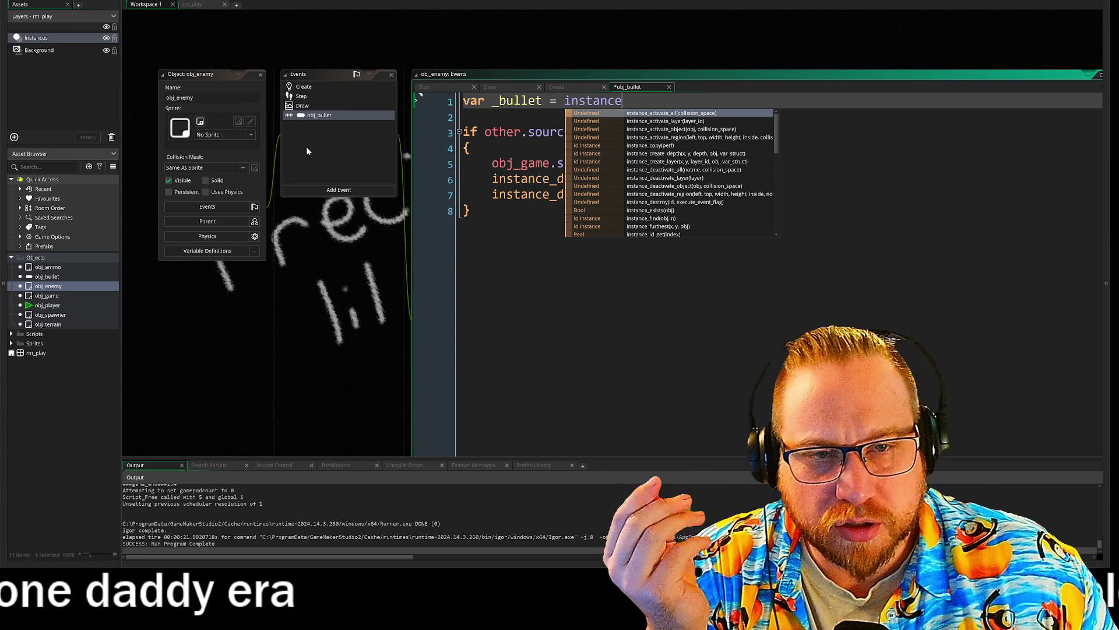
{"action": "left_click", "coordinate": [302, 105]}
- Review obj_enemy's Draw code by selecting lines 5–17 and the draw_sprite_ext line
{"action": "left_click_drag", "start_coordinate": [359, 387], "coordinate": [253, 371]}
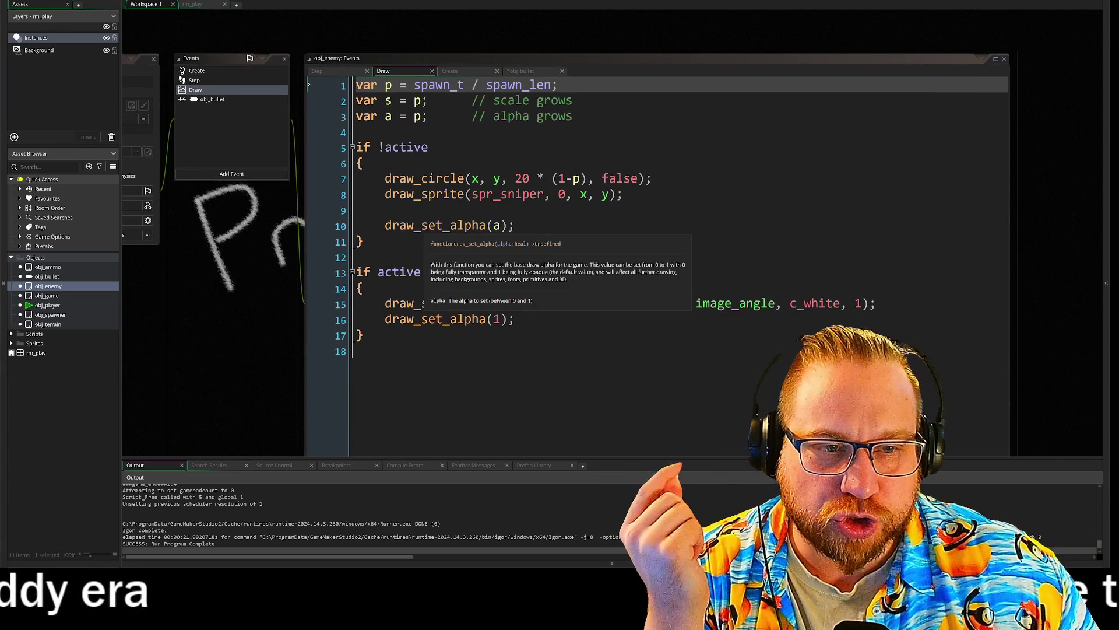
{"action": "mouse_move", "coordinate": [385, 146]}
{"action": "left_mouse_down"}
{"action": "mouse_move", "coordinate": [781, 305]}
{"action": "mouse_move", "coordinate": [525, 319]}
{"action": "mouse_move", "coordinate": [358, 351]}
{"action": "left_mouse_up"}
{"action": "left_click_drag", "start_coordinate": [170, 141], "coordinate": [362, 169]}
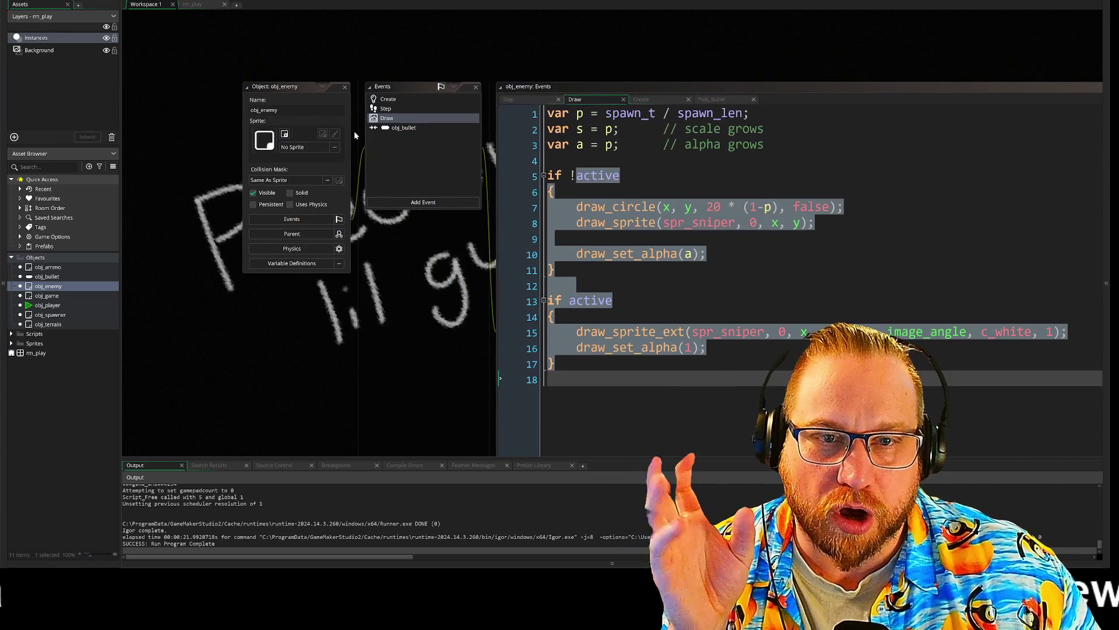
{"action": "left_click_drag", "start_coordinate": [410, 313], "coordinate": [312, 294]}
{"action": "mouse_move", "coordinate": [402, 313]}
{"action": "left_mouse_down"}
{"action": "mouse_move", "coordinate": [402, 328]}
{"action": "mouse_move", "coordinate": [403, 313]}
{"action": "left_mouse_up"}
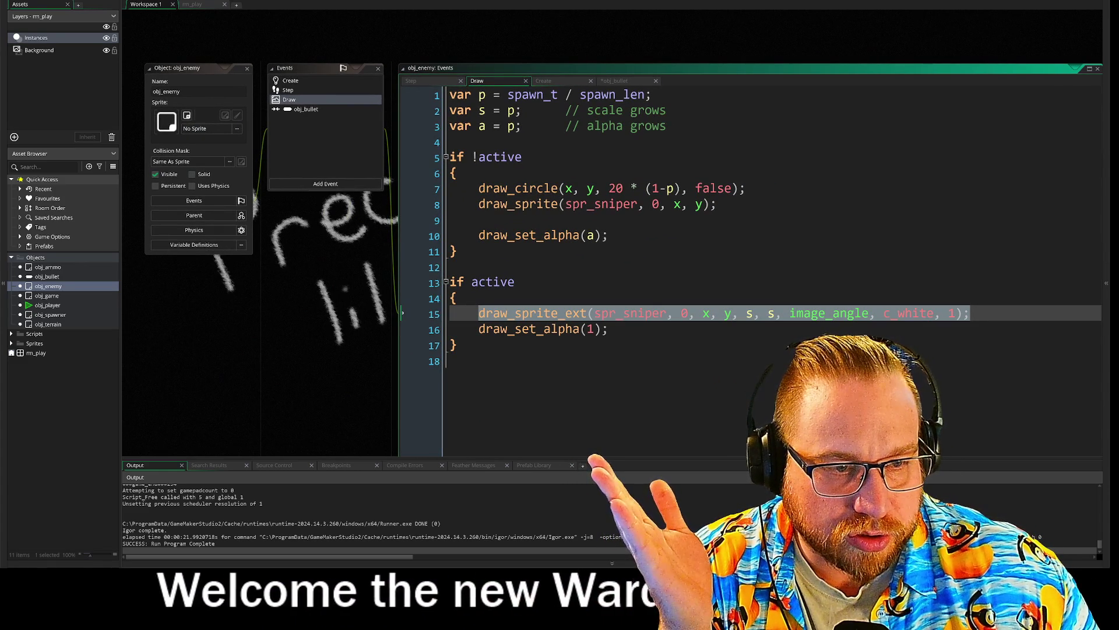
{"action": "key", "text": "End"}
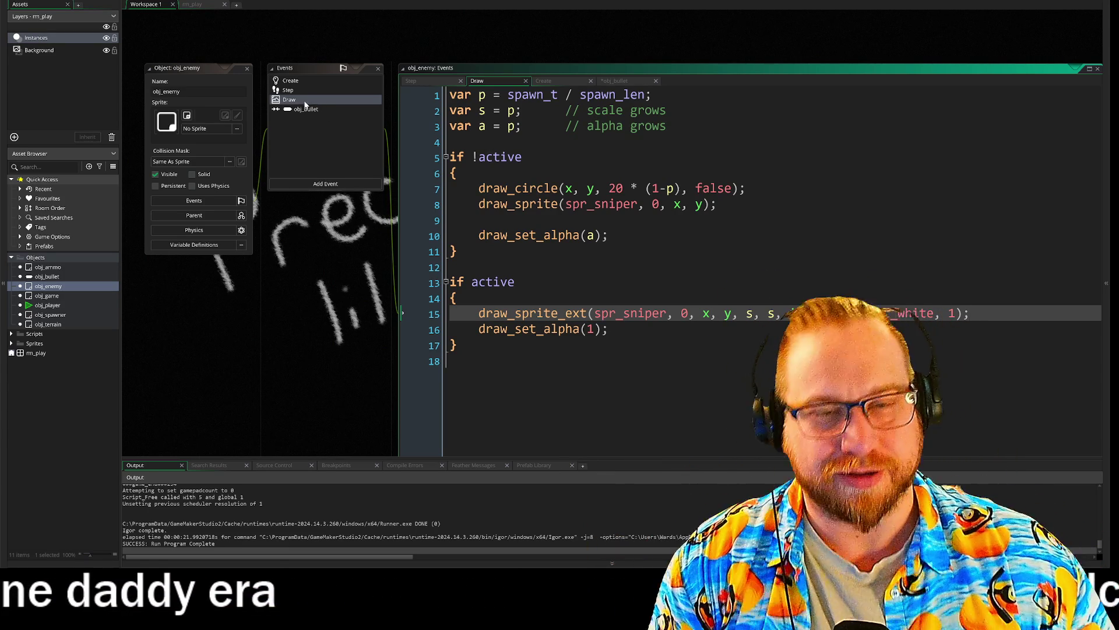
{"action": "left_click", "coordinate": [306, 90]}
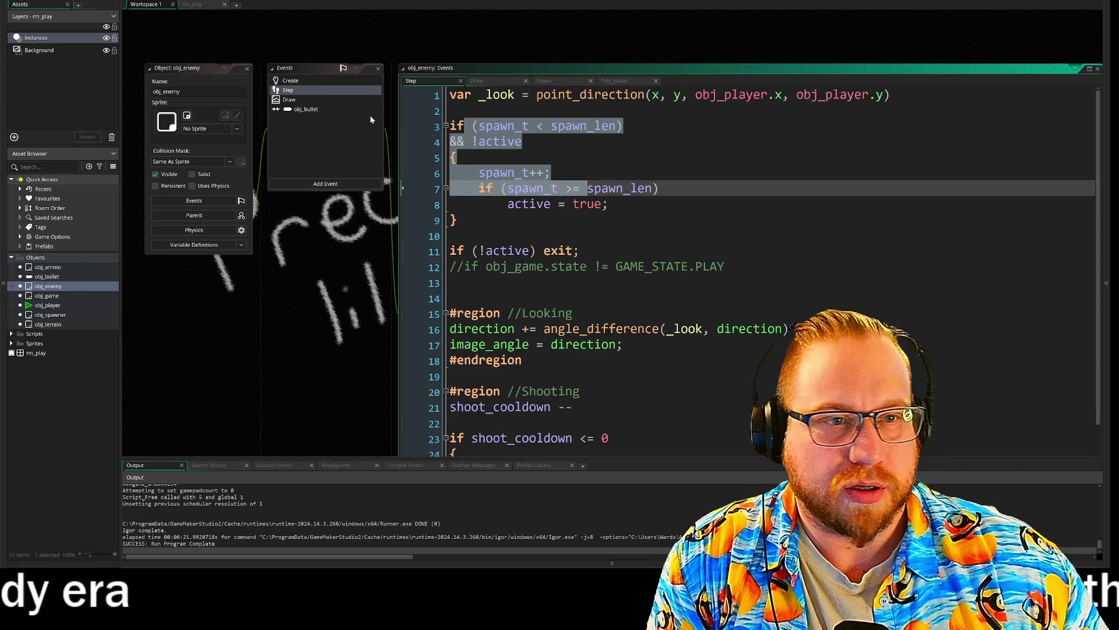
- Insert an empty line after _look in the Step code, trying a sprite_collision_mask autocomplete
{"action": "left_click", "coordinate": [467, 111]}
{"action": "key", "text": "Return"}
{"action": "key", "text": "Return"}
{"action": "key", "text": "Up"}
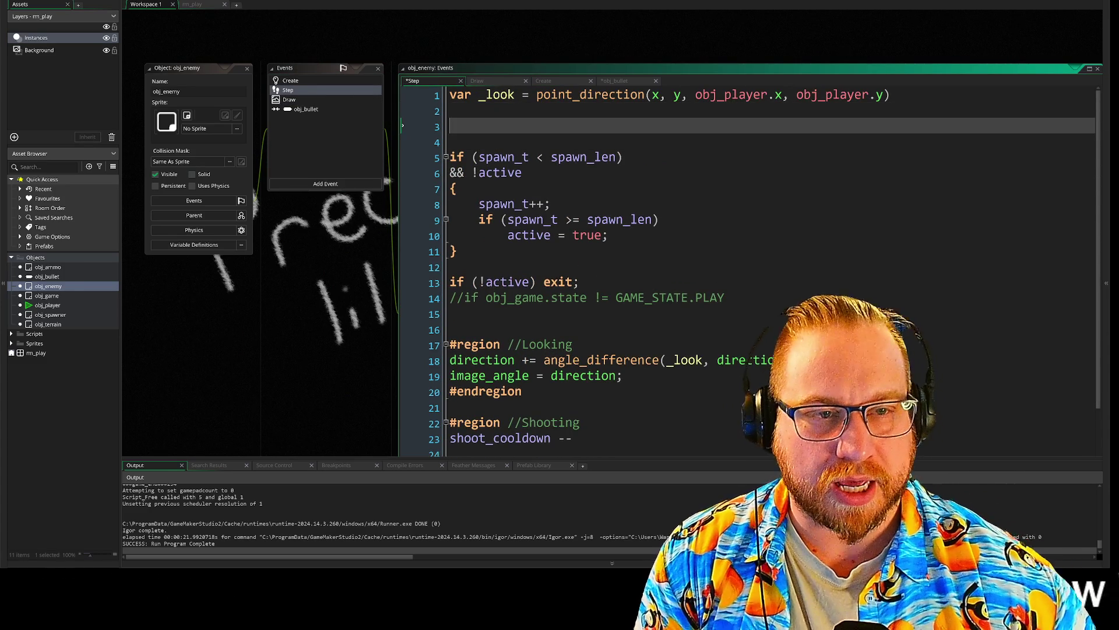
{"action": "type", "text": "coll"}
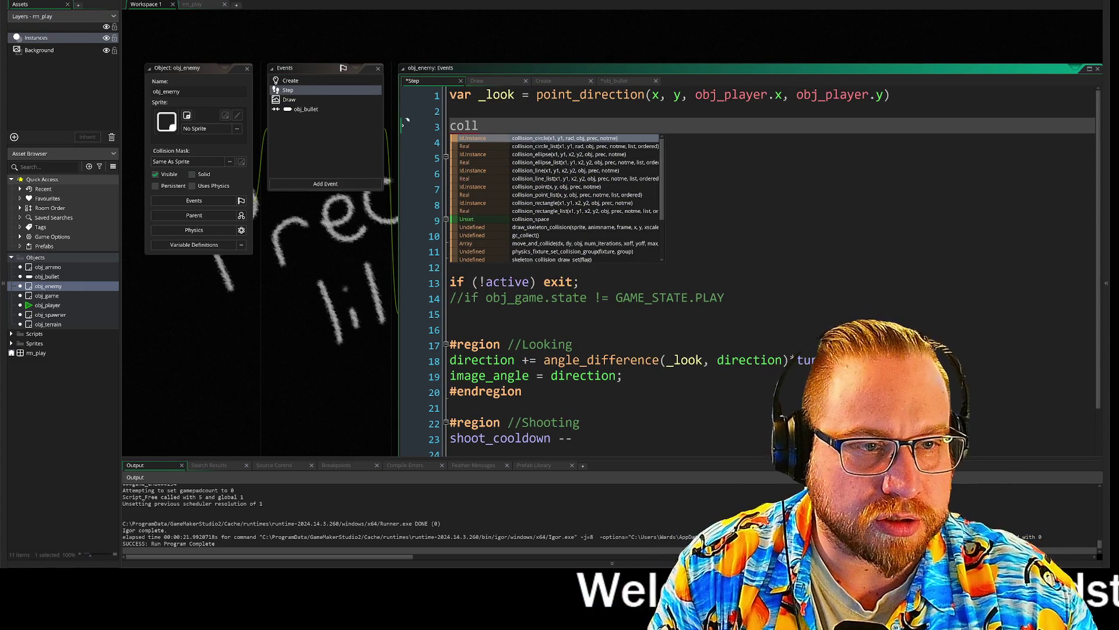
{"action": "type", "text": "ision"}
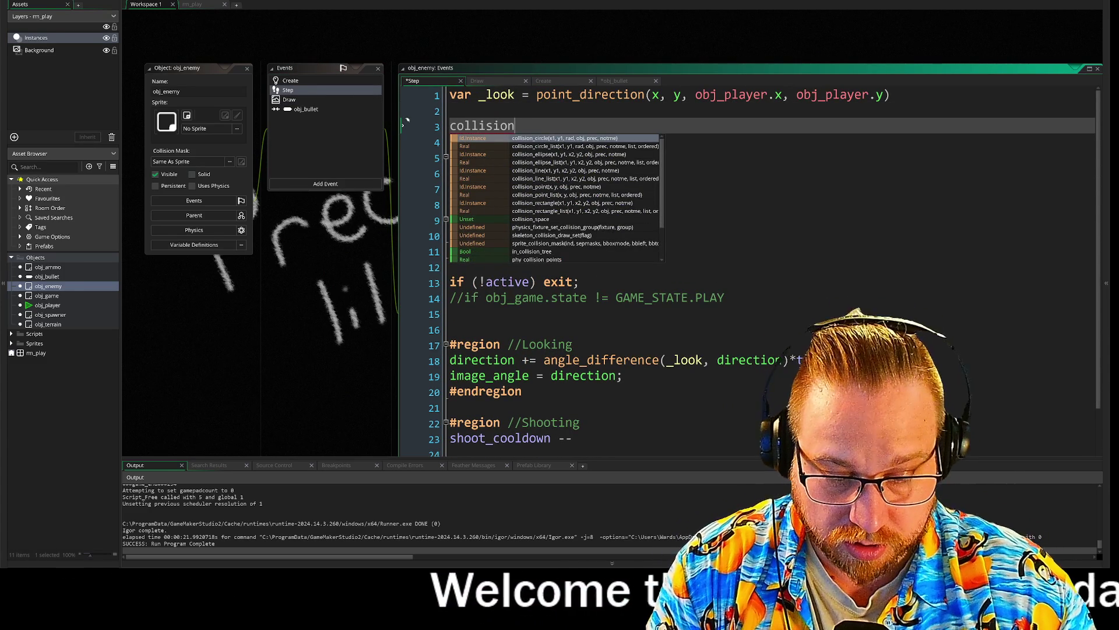
{"action": "type", "text": "_ma"}
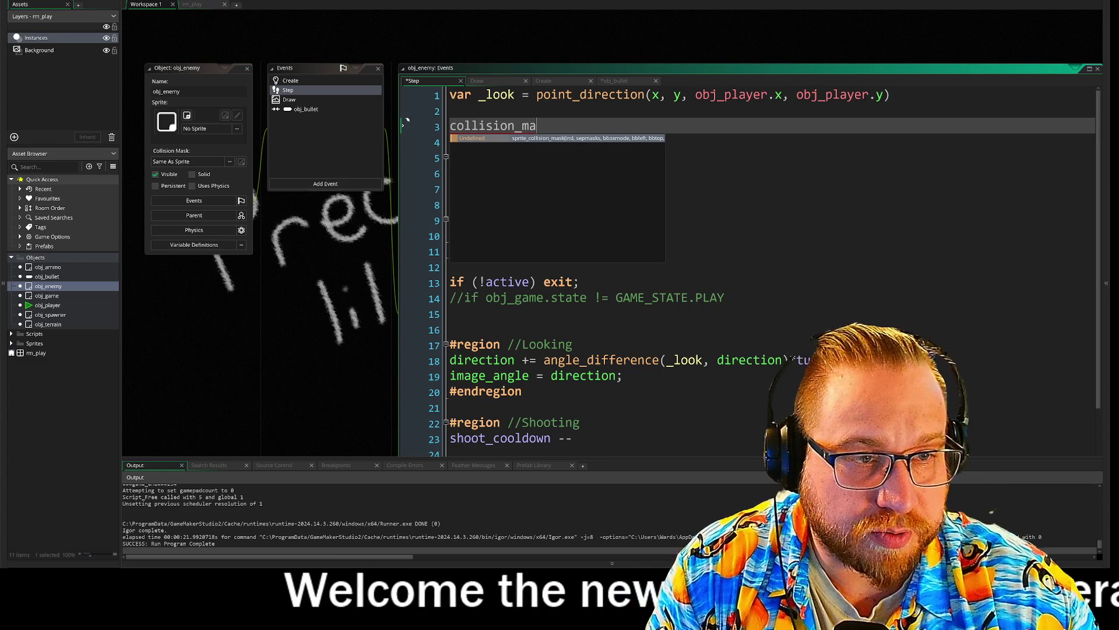
{"action": "key", "text": "Return"}
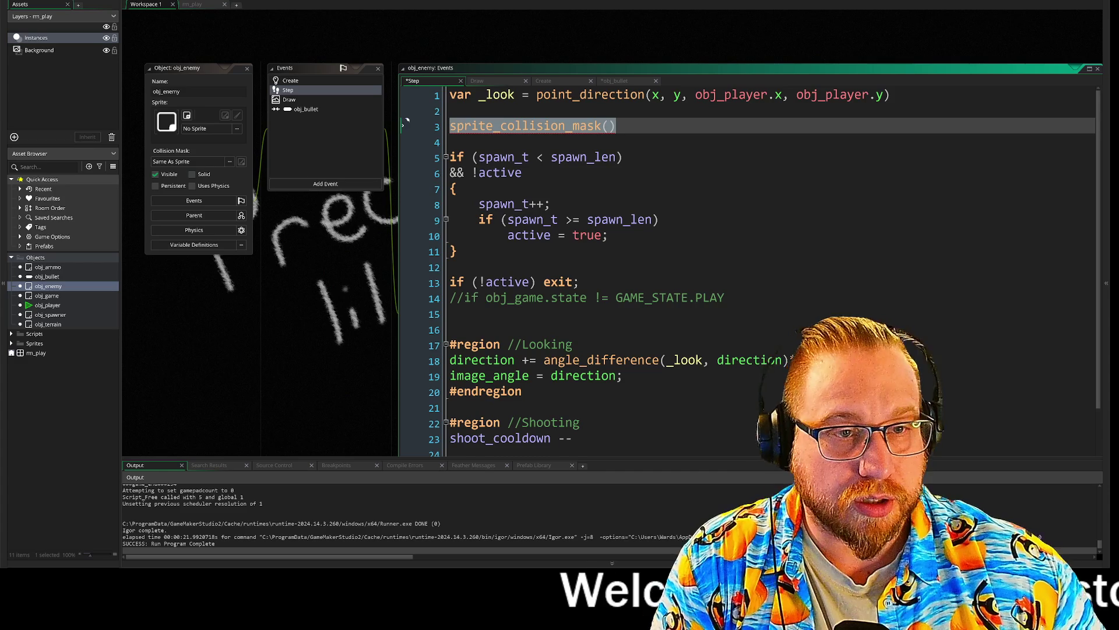
{"action": "key", "text": "BackSpace"}
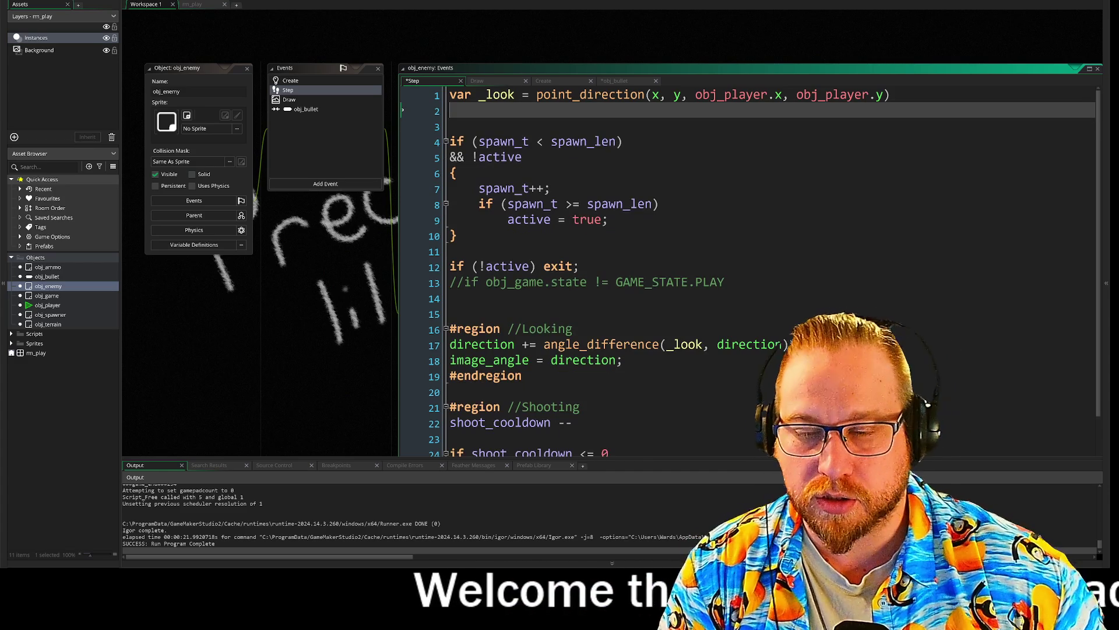
- Add a sprite_collision_mask(spr_sniper) call on a new line above shoot_cooldown in the Create event
{"action": "left_click", "coordinate": [305, 81]}
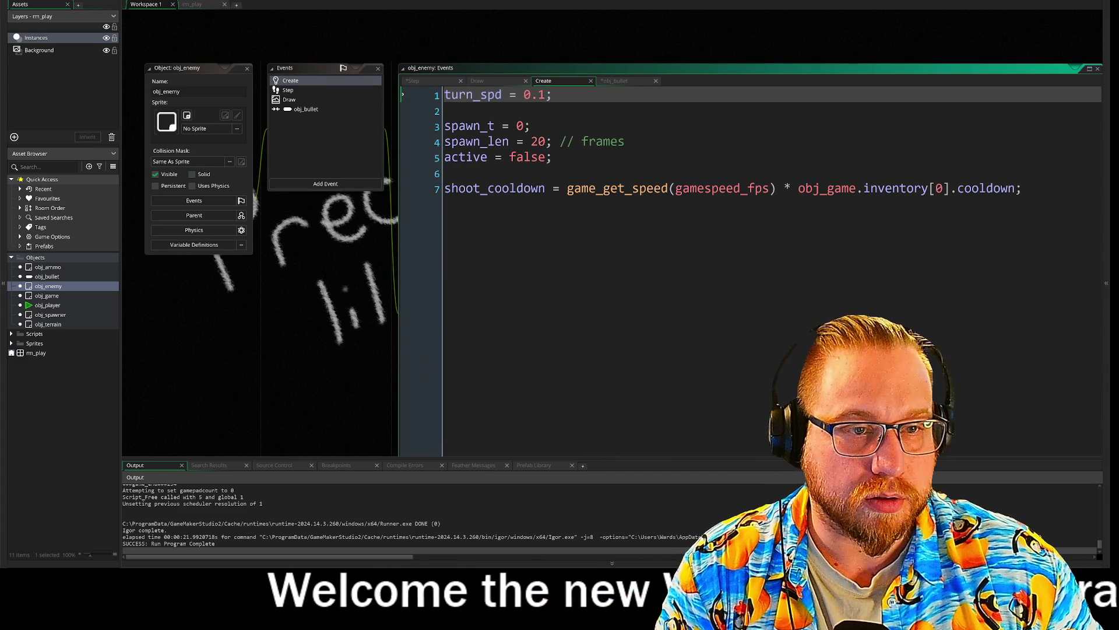
{"action": "key", "text": "Return"}
{"action": "key", "text": "Return"}
{"action": "key", "text": "Up"}
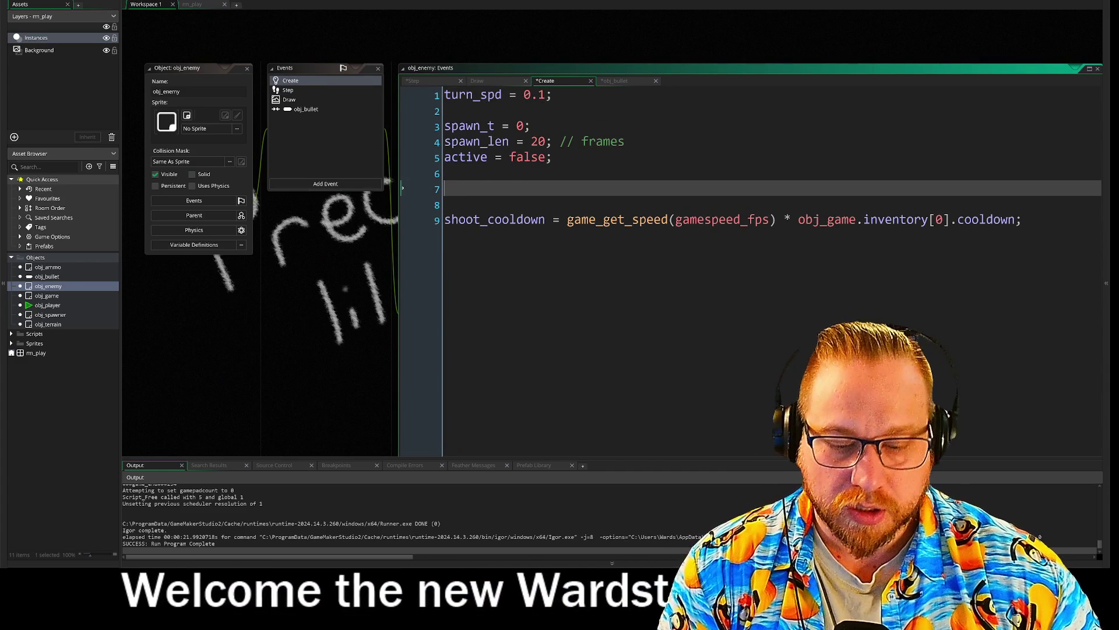
{"action": "type", "text": "sprite_collision_mask()"}
{"action": "key", "text": "Left"}
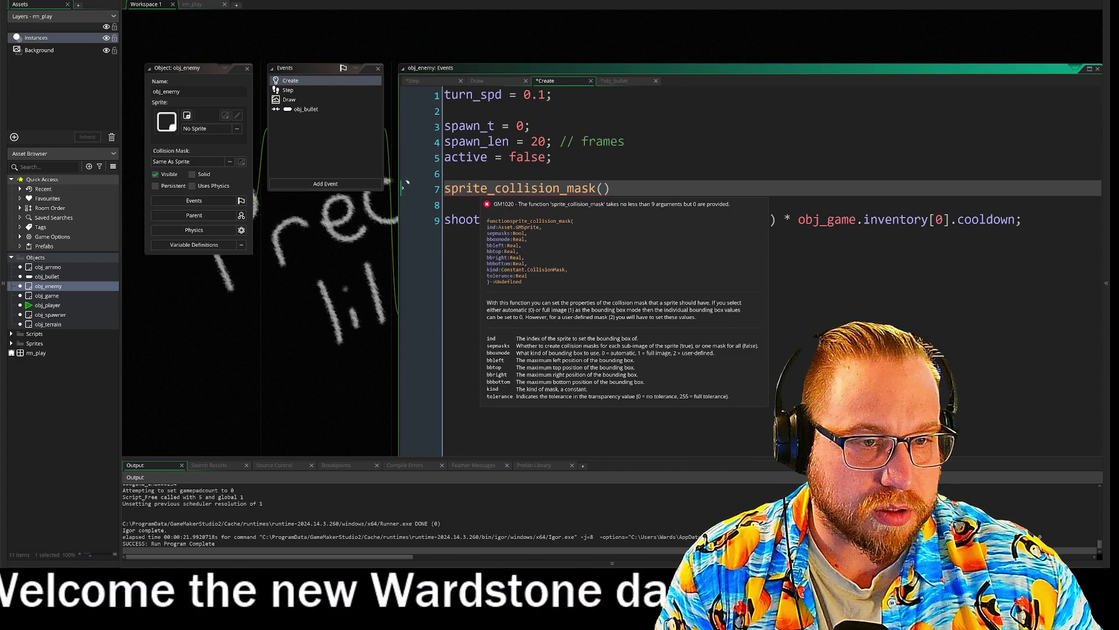
{"action": "type", "text": "spr_"}
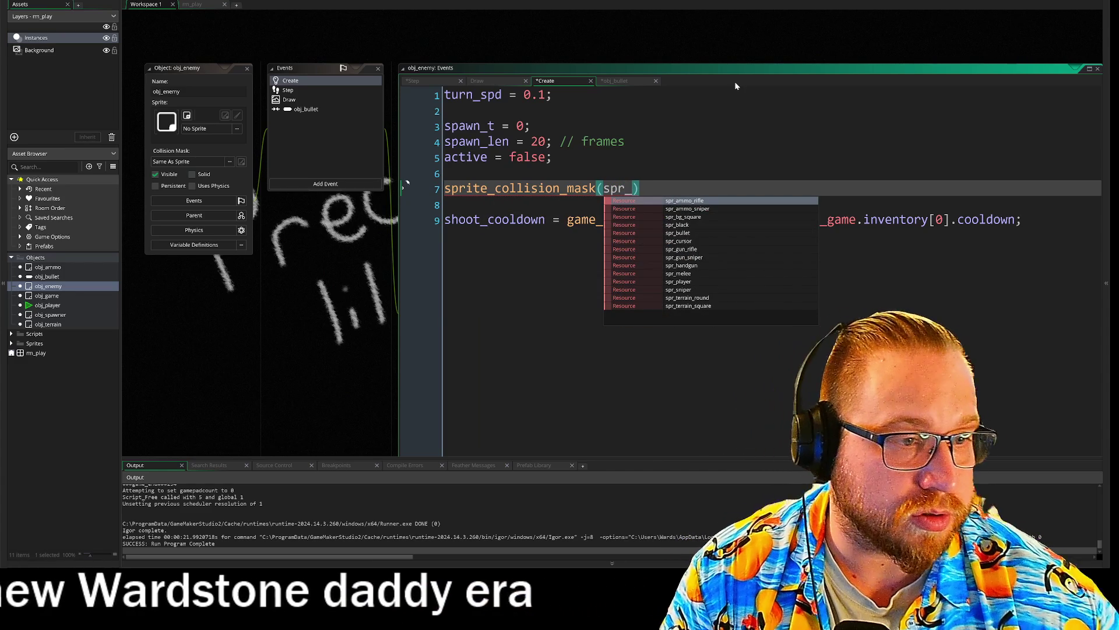
{"action": "key", "text": "Down"}
{"action": "key", "text": "Down"}
{"action": "key", "text": "Down"}
{"action": "key", "text": "Down"}
{"action": "key", "text": "Down"}
{"action": "key", "text": "Down"}
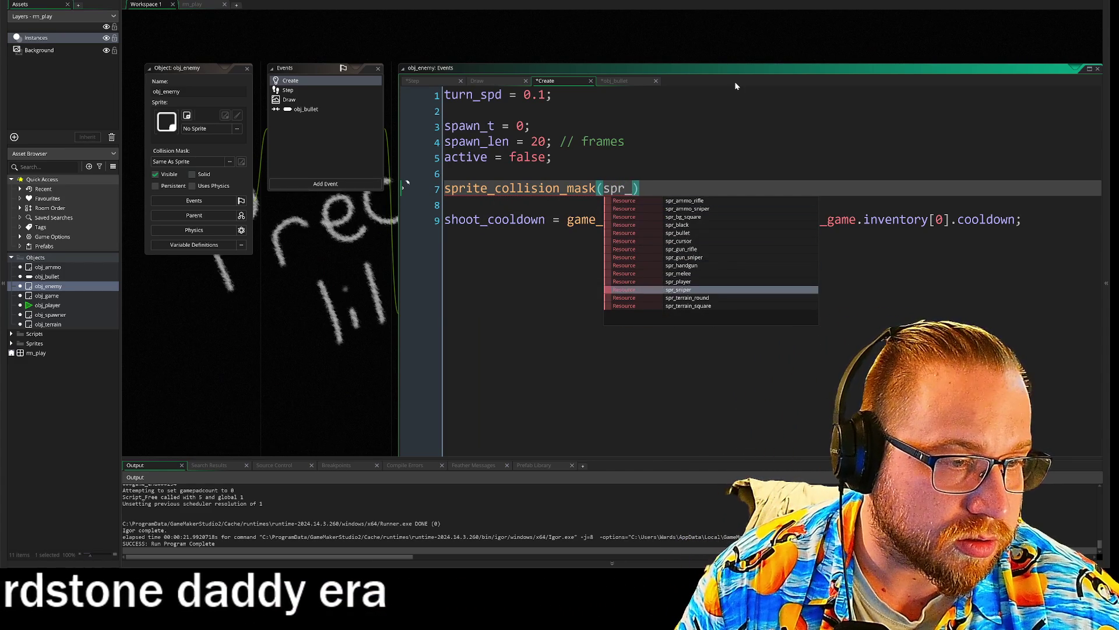
{"action": "key", "text": "Return"}
- Extend the call's arguments with false, 0, -16, -16, 16, 16 and 'yes'
{"action": "type", "text": ","}
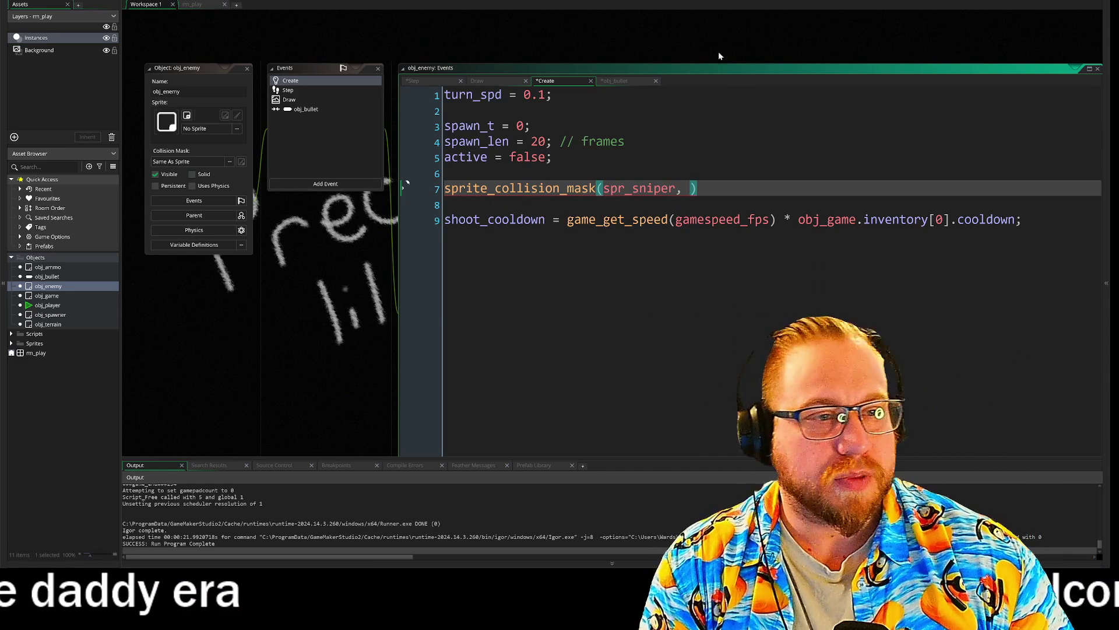
{"action": "mouse_move", "coordinate": [407, 184]}
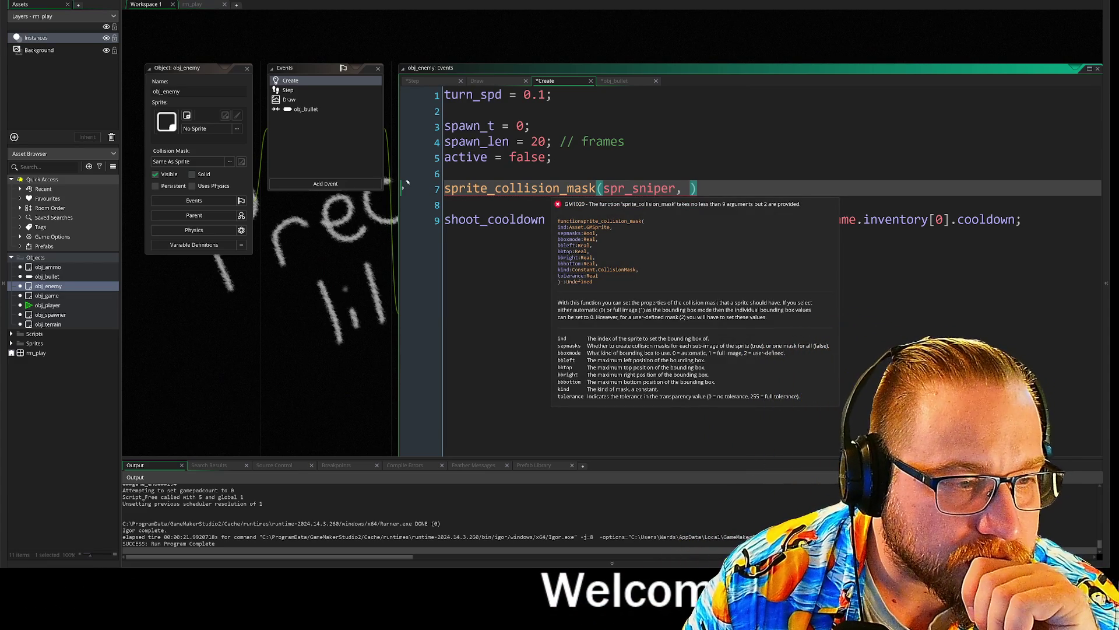
{"action": "type", "text": "false"}
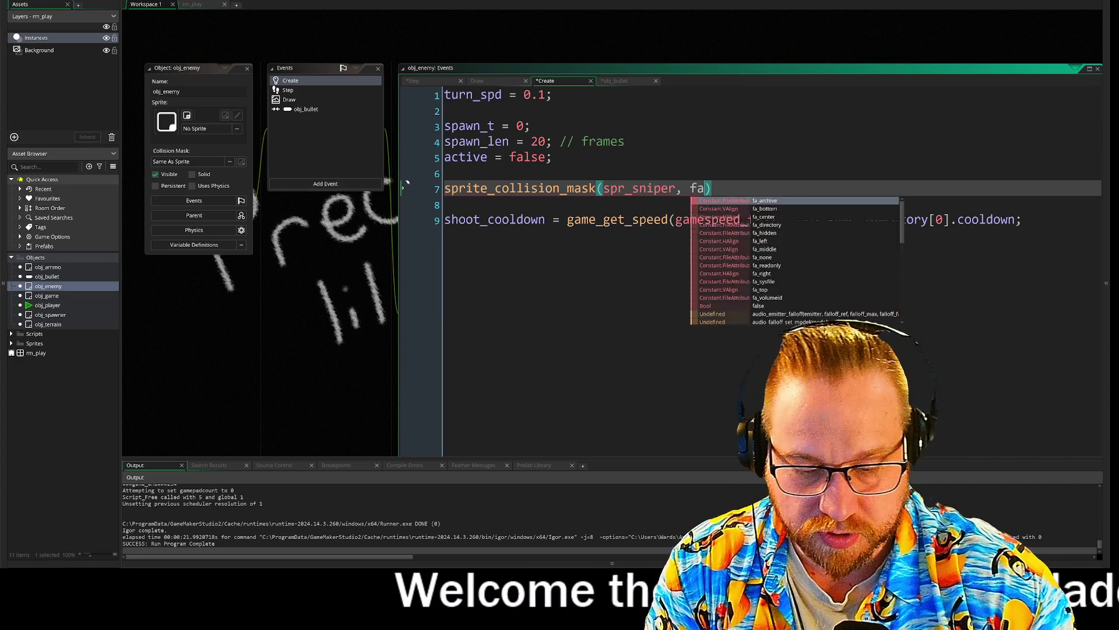
{"action": "type", "text": ","}
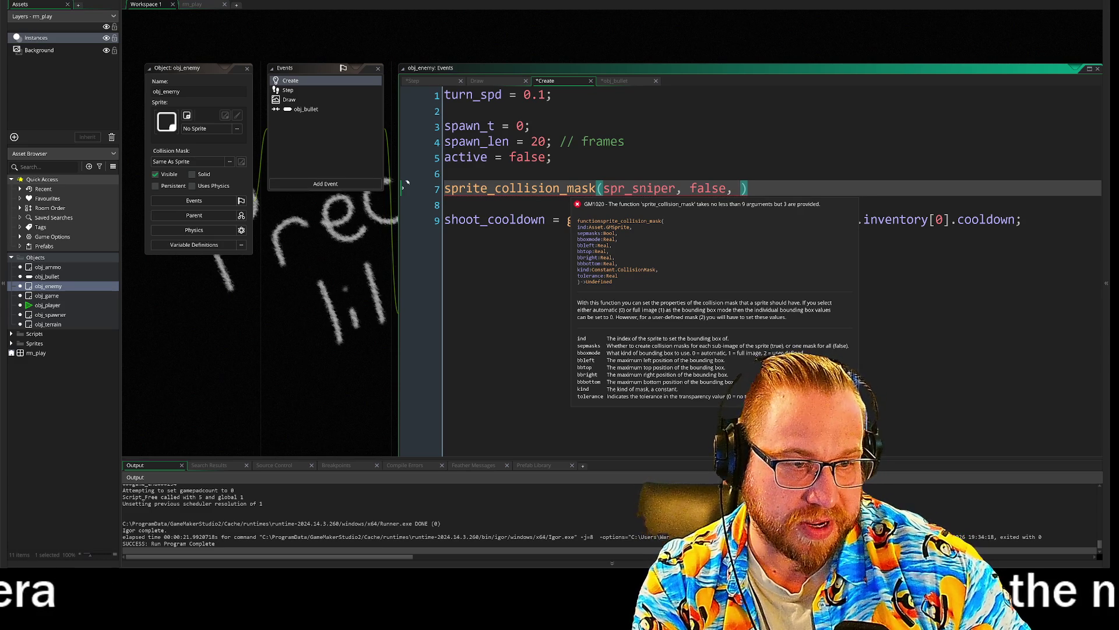
{"action": "key", "text": "Escape"}
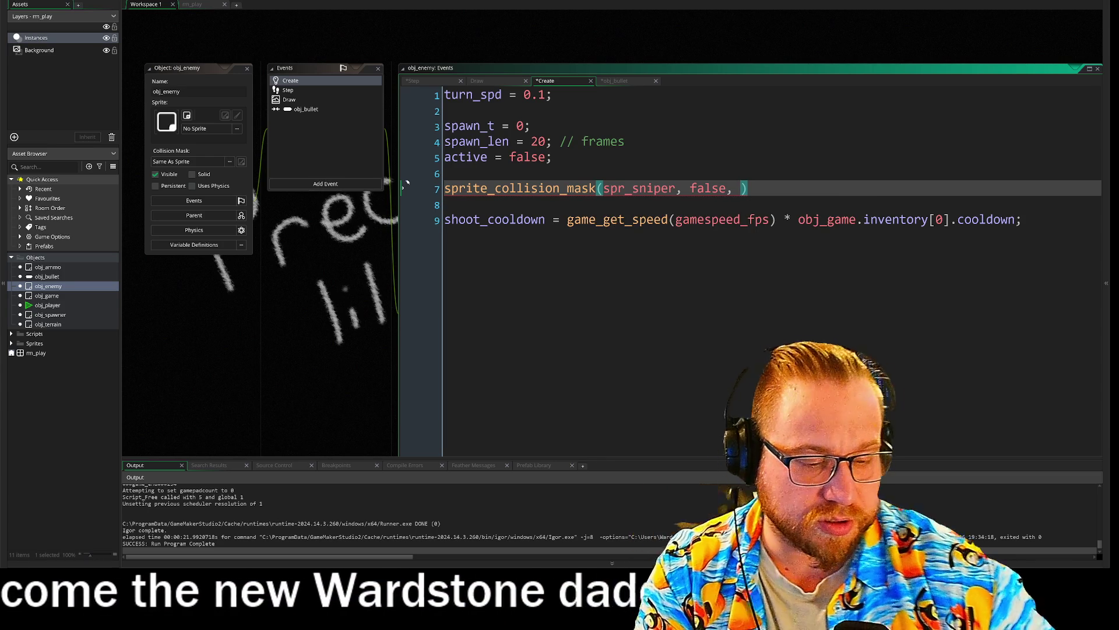
{"action": "type", "text": "0,"}
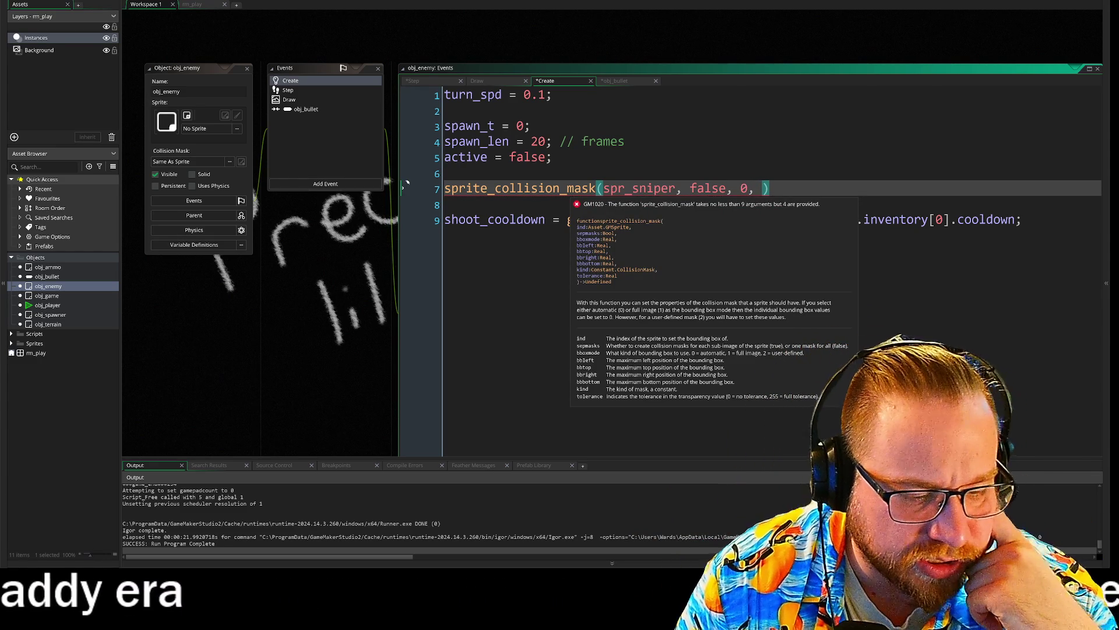
{"action": "type", "text": "-16, "}
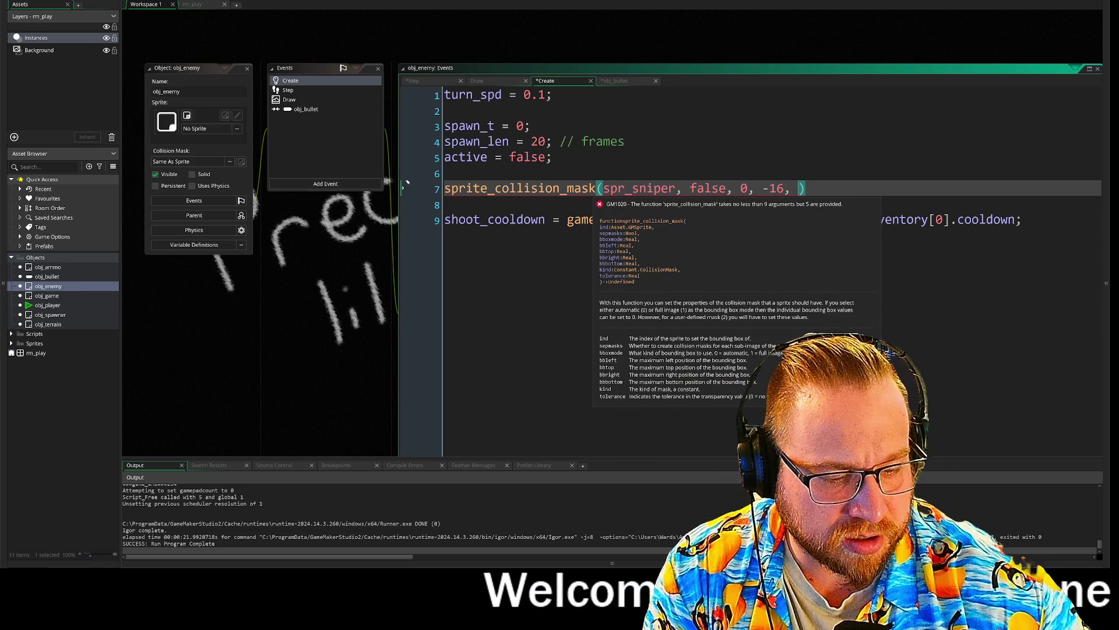
{"action": "type", "text": "-16"}
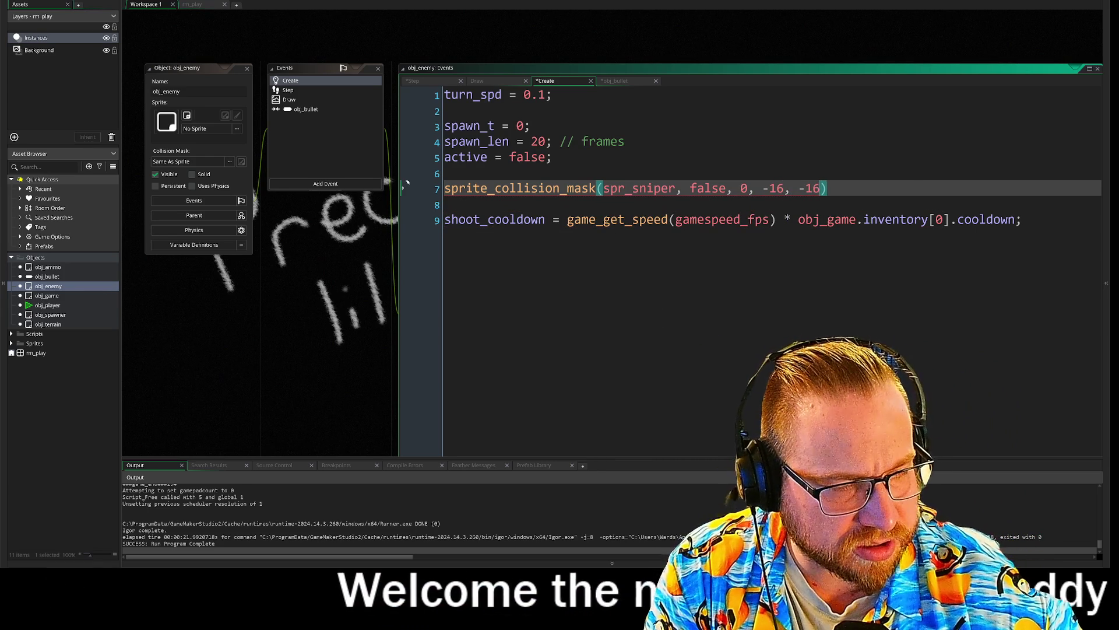
{"action": "type", "text": ", "}
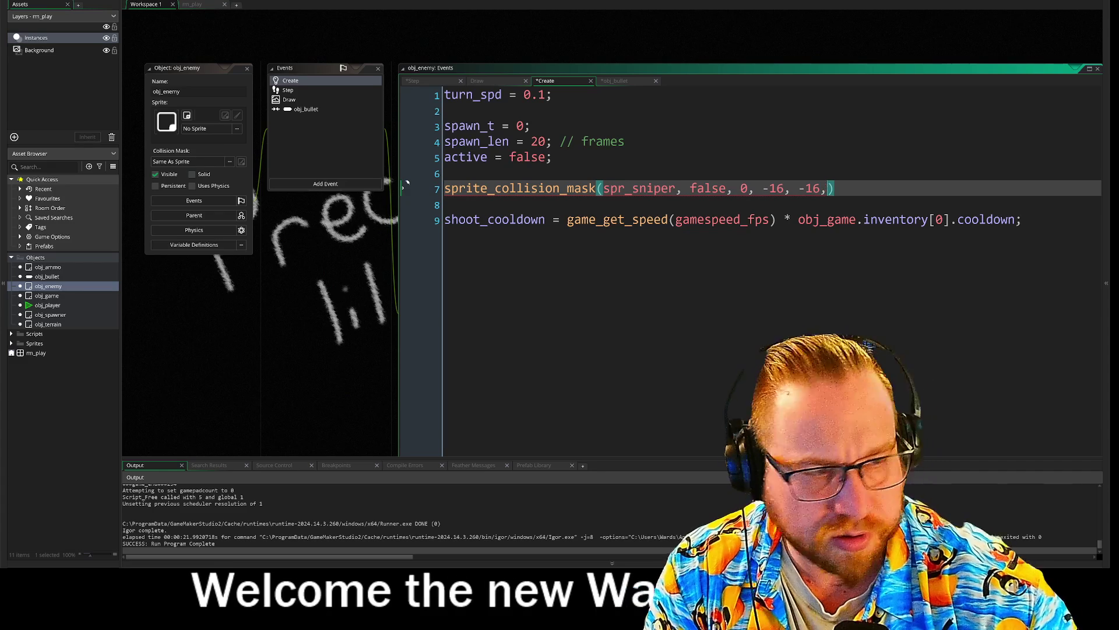
{"action": "type", "text": "16, 16"}
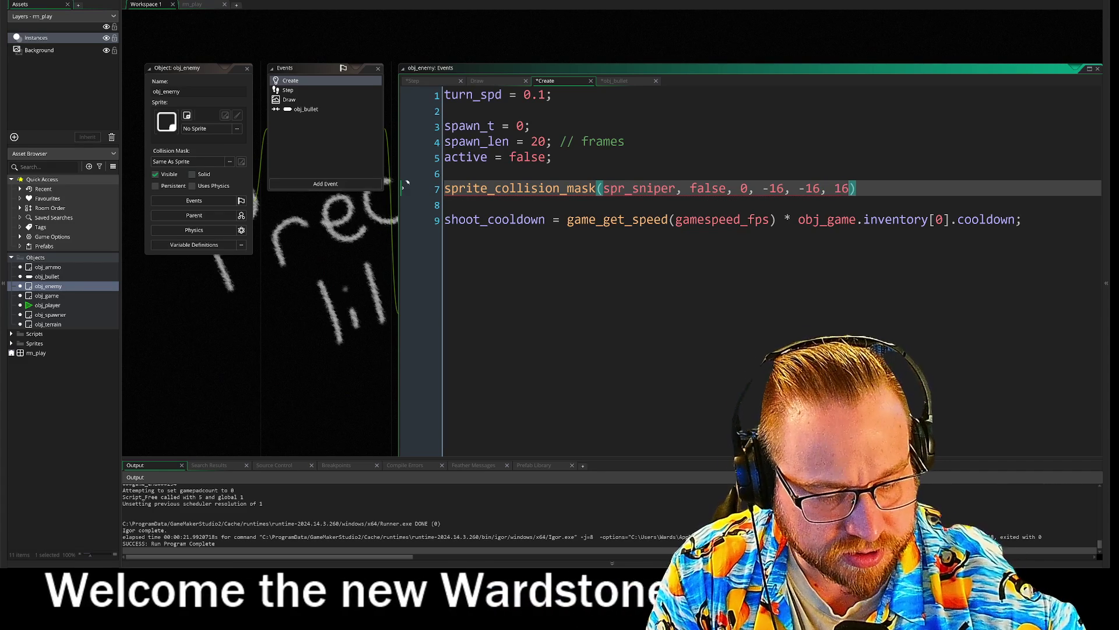
{"action": "type", "text": ","}
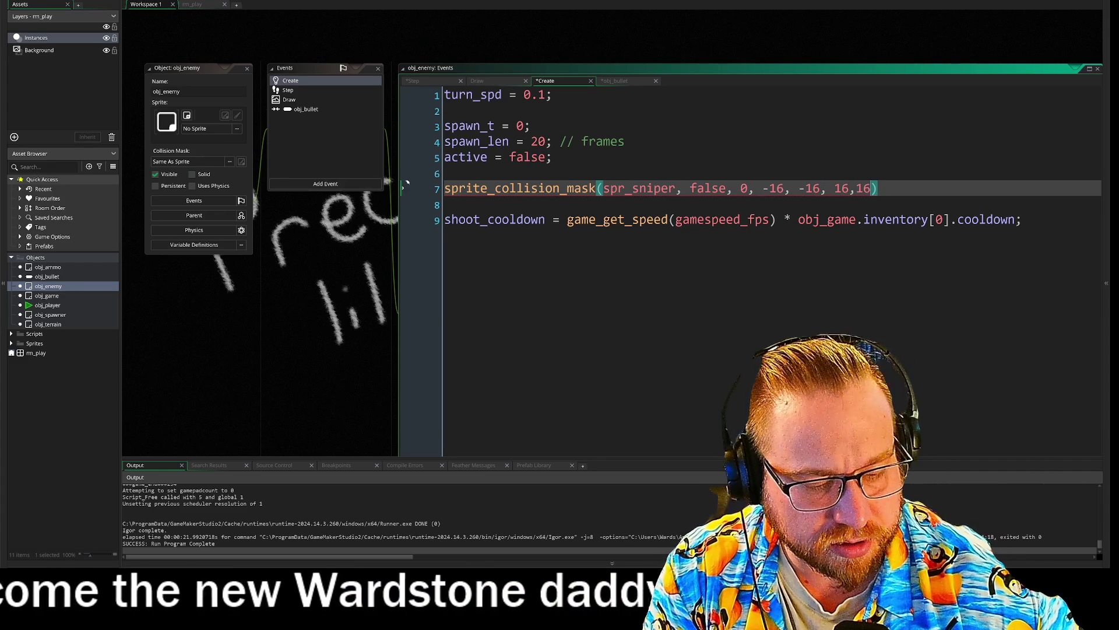
{"action": "key", "text": "Right"}
{"action": "key", "text": "Right"}
{"action": "type", "text": ","}
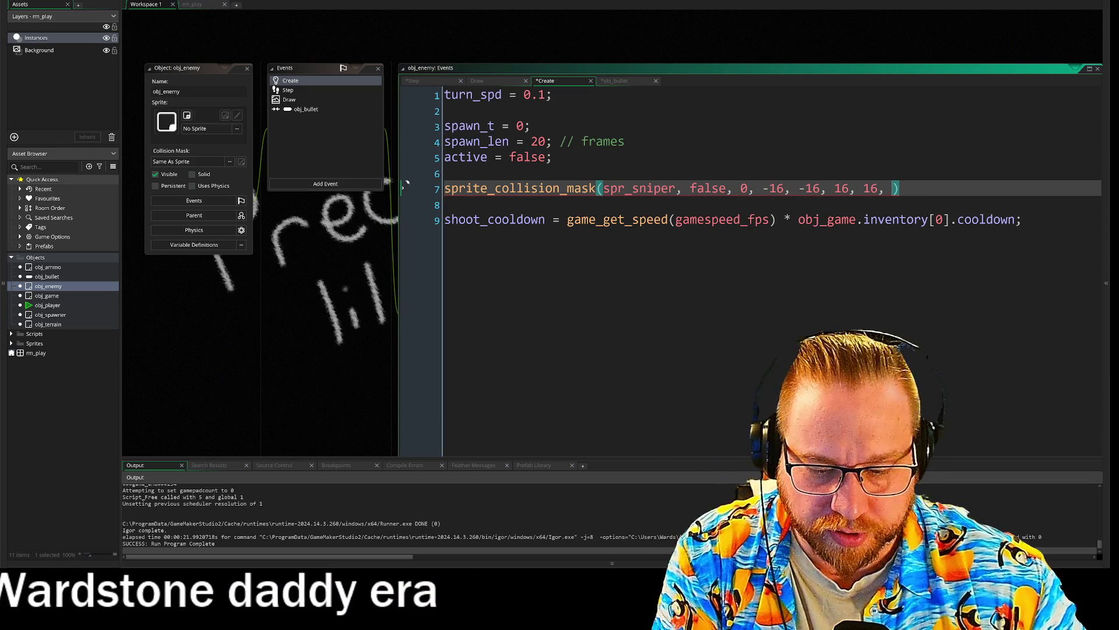
{"action": "type", "text": "yes,"}
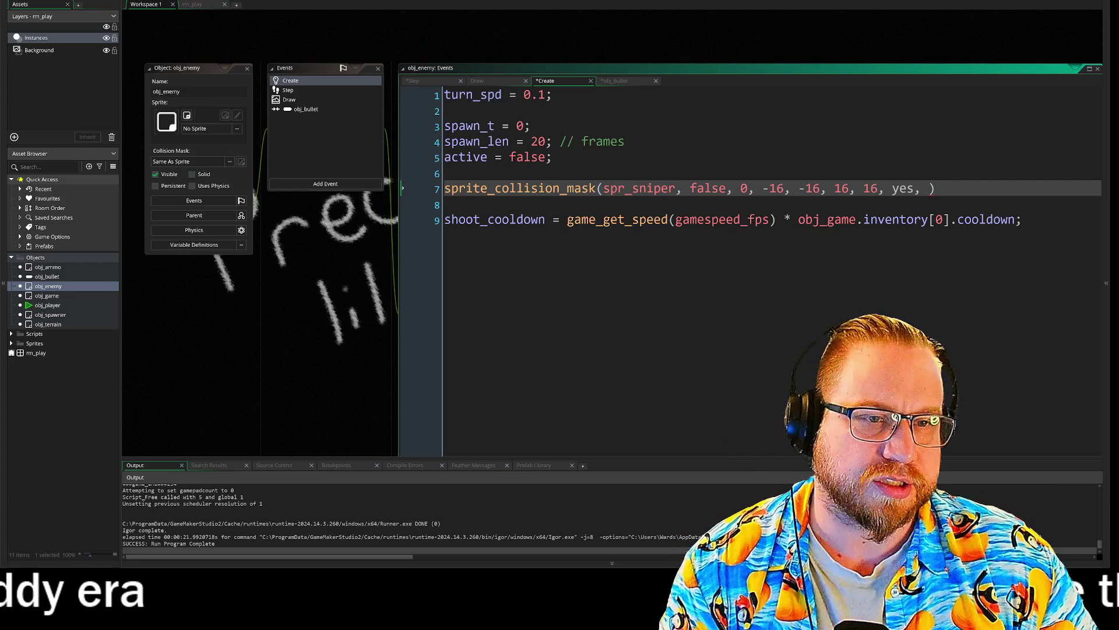
- Open the sprite_collision_mask manual page beside the IDE and scroll down to its syntax
{"action": "key", "text": "F1"}
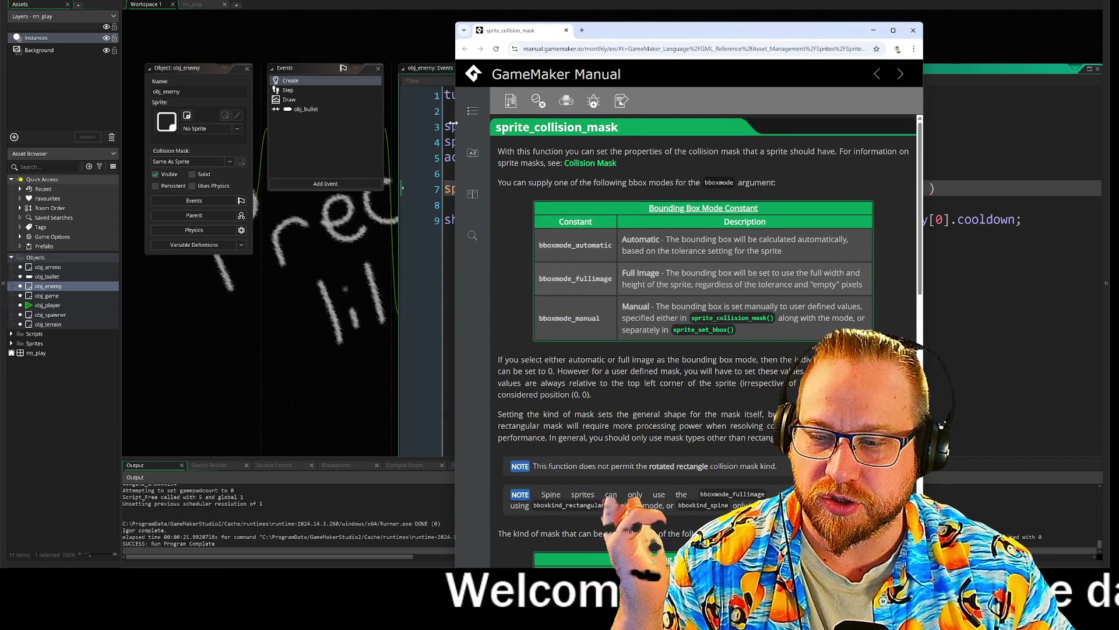
{"action": "mouse_move", "coordinate": [730, 37]}
{"action": "left_mouse_down"}
{"action": "mouse_move", "coordinate": [614, 0]}
{"action": "mouse_move", "coordinate": [459, 0]}
{"action": "left_mouse_up"}
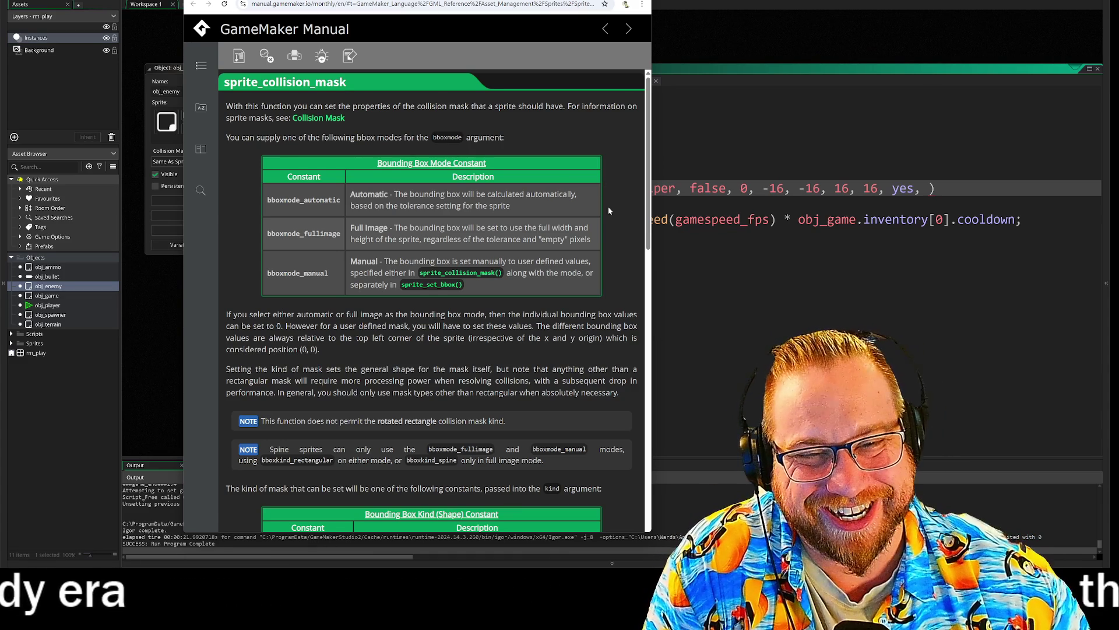
{"action": "scroll", "coordinate": [624, 201], "scroll_direction": "down", "scroll_amount": 5}
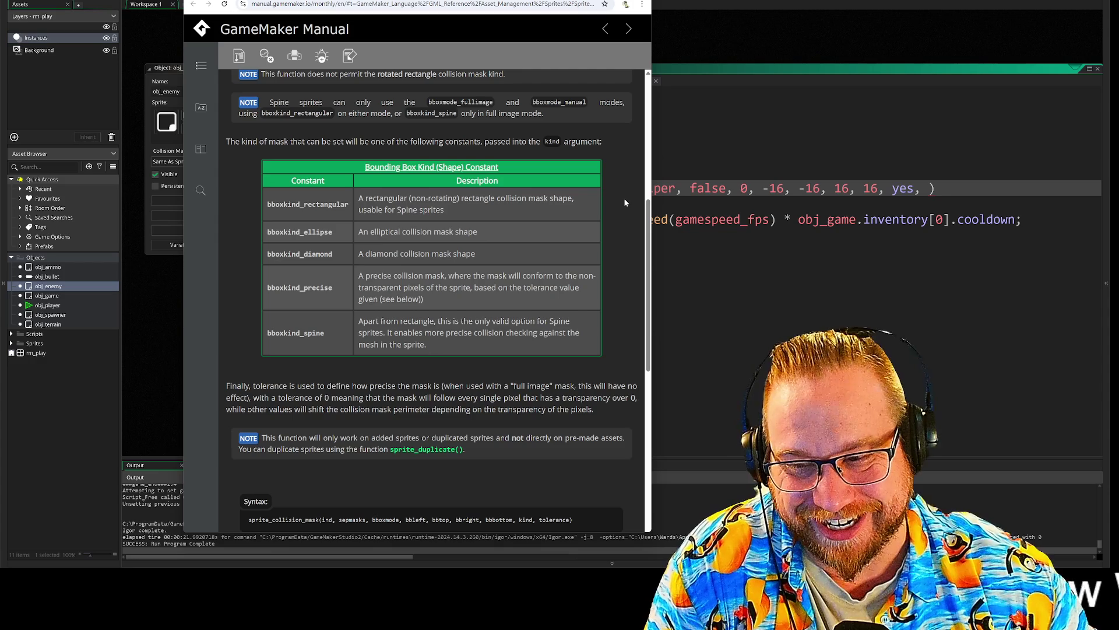
{"action": "scroll", "coordinate": [625, 203], "scroll_direction": "down", "scroll_amount": 2}
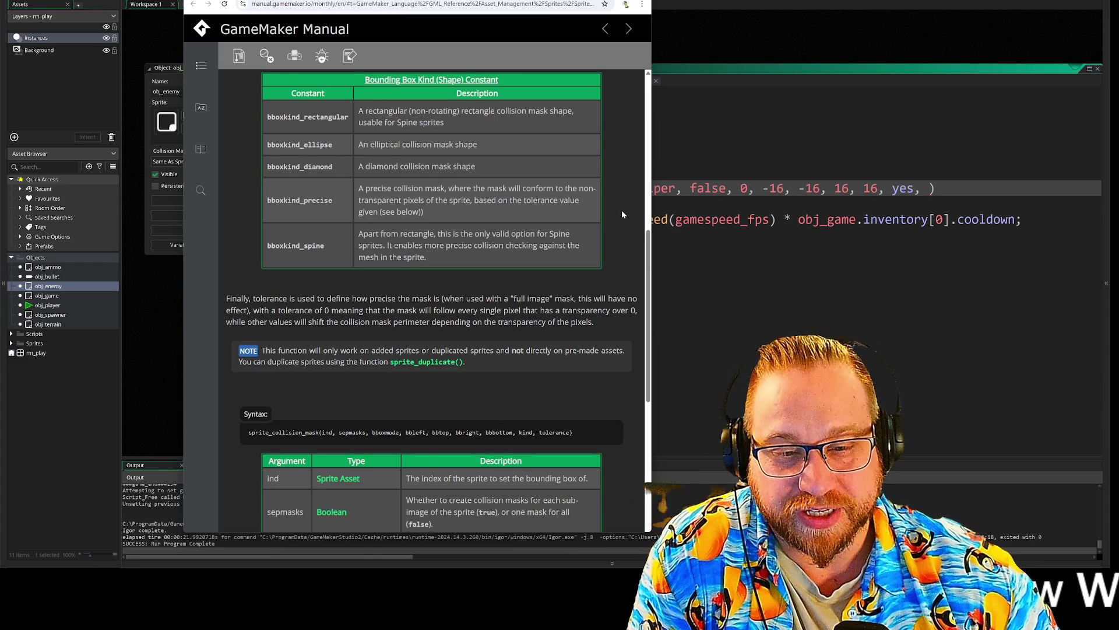
{"action": "scroll", "coordinate": [622, 215], "scroll_direction": "down", "scroll_amount": 2}
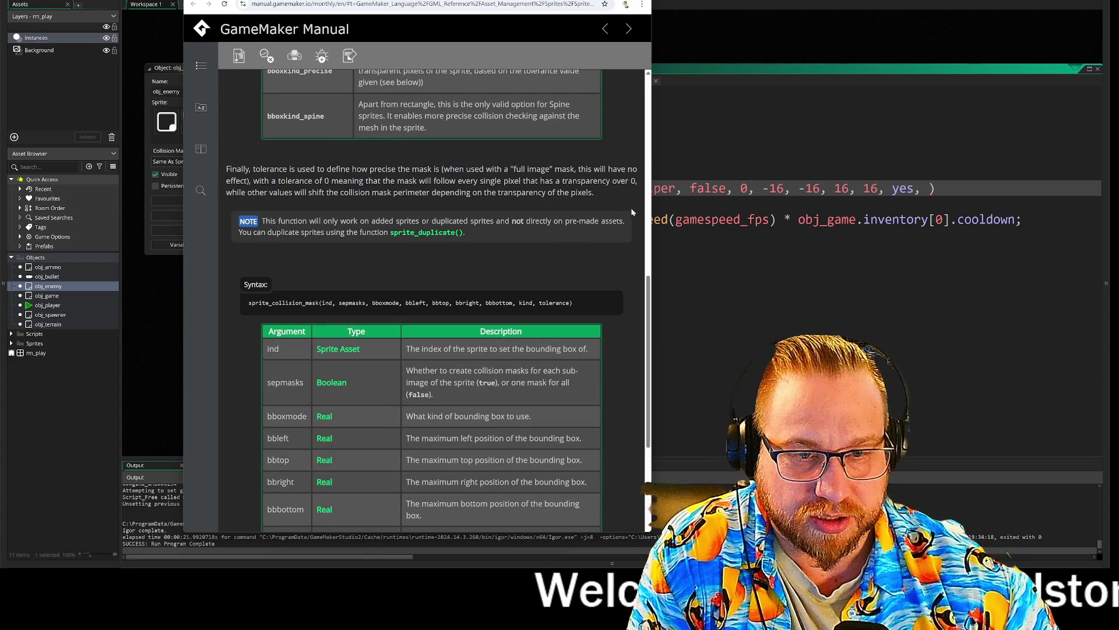
- Copy the example sprite_collision_mask argument list from the manual and return to the code
{"action": "scroll", "coordinate": [632, 205], "scroll_direction": "down", "scroll_amount": 3}
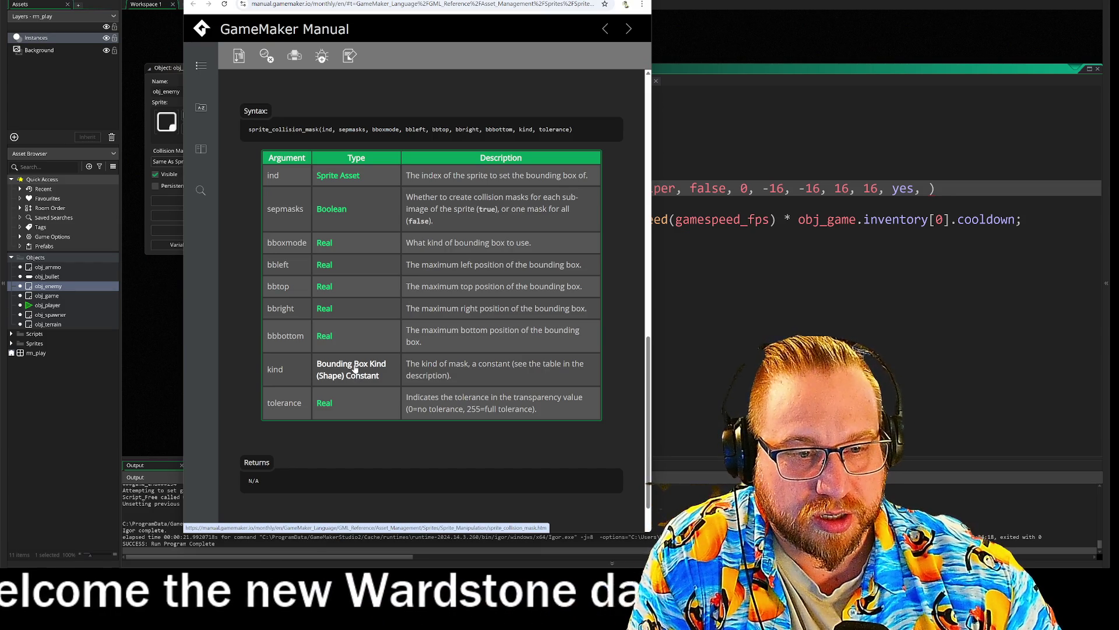
{"action": "scroll", "coordinate": [354, 369], "scroll_direction": "down", "scroll_amount": 2}
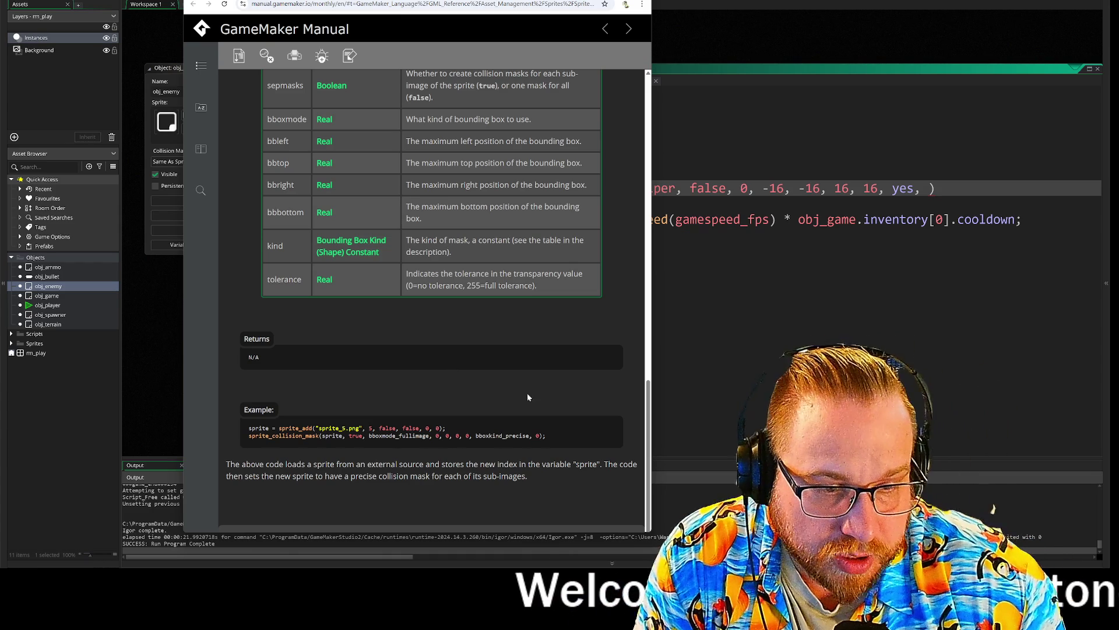
{"action": "left_click_drag", "start_coordinate": [548, 438], "coordinate": [533, 436]}
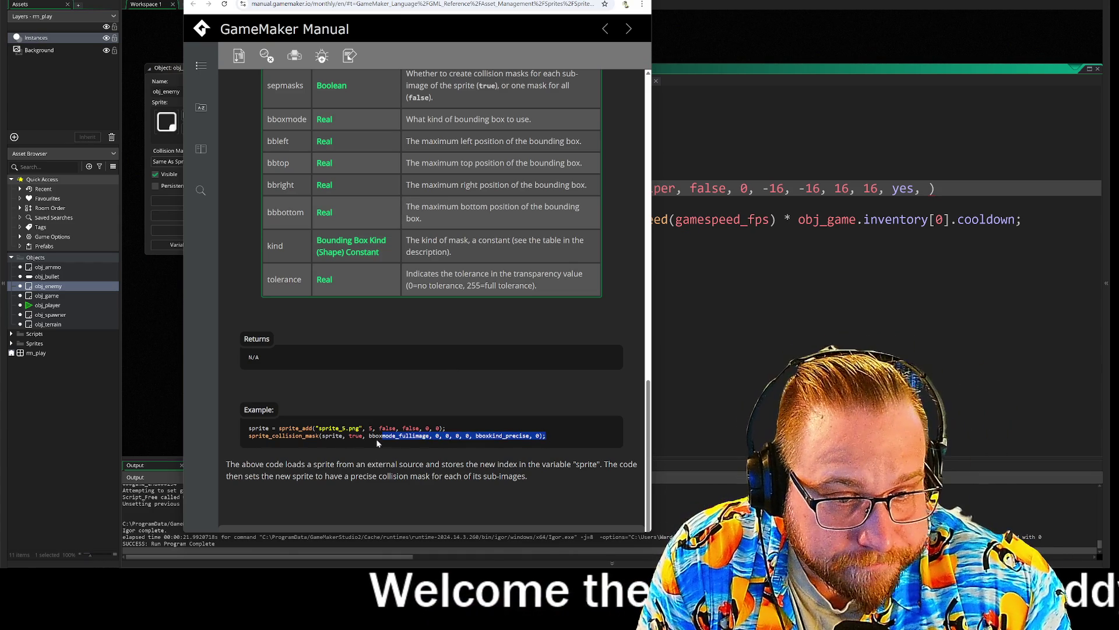
{"action": "right_click", "coordinate": [330, 437]}
{"action": "left_click", "coordinate": [352, 443]}
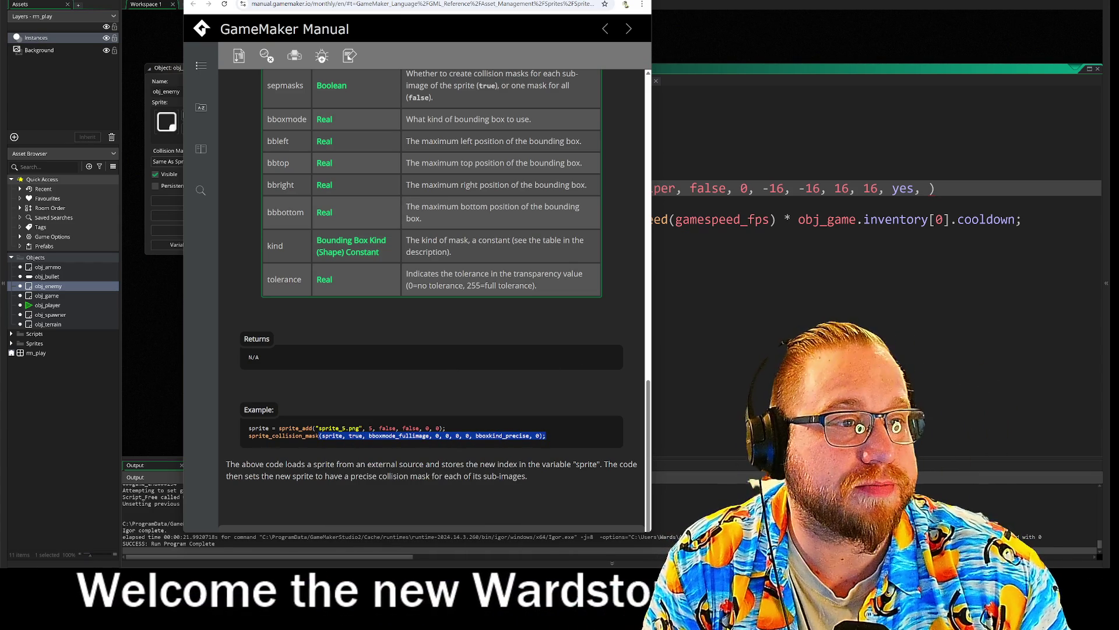
{"action": "key", "text": "alt+Tab"}
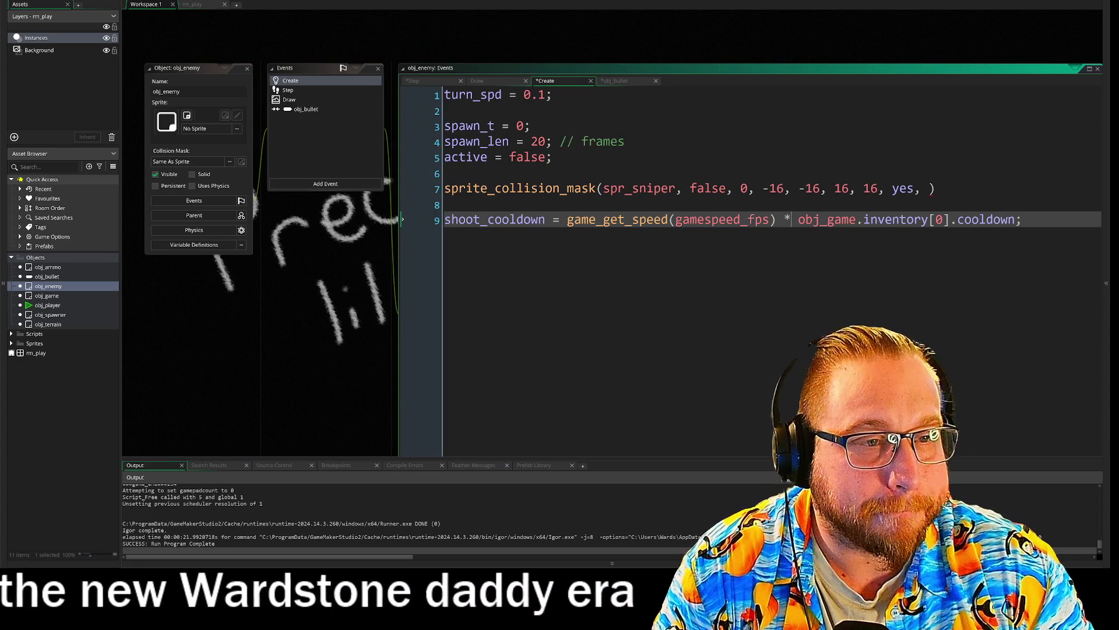
- Replace line 7's arguments with the pasted example using spr_sniper, then run the game with F5
{"action": "mouse_move", "coordinate": [664, 222]}
{"action": "left_click_drag", "start_coordinate": [603, 188], "coordinate": [931, 189]}
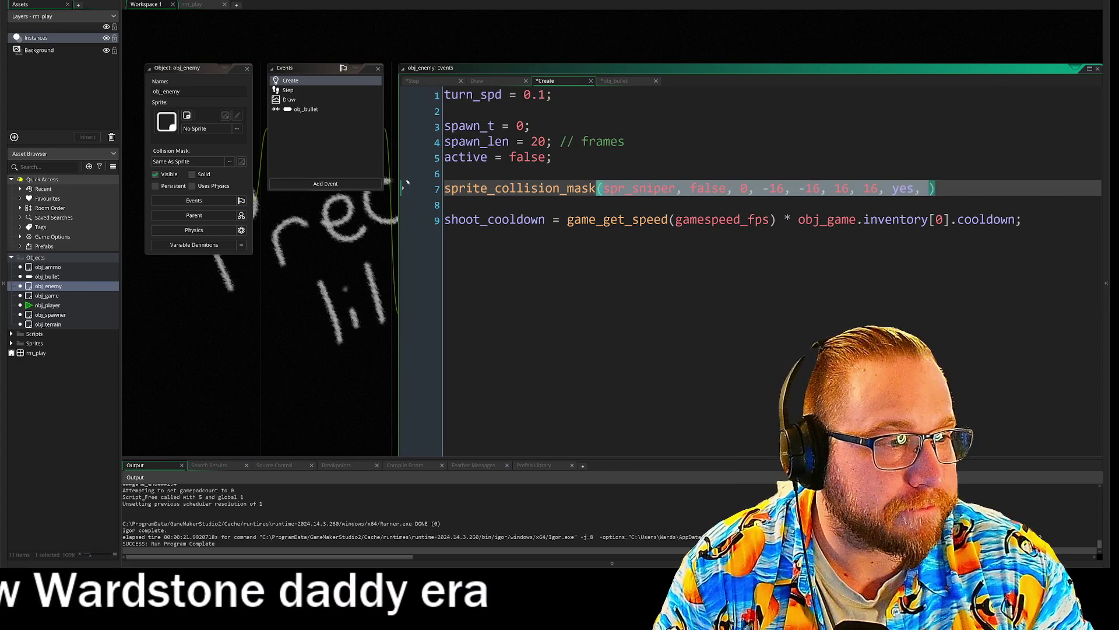
{"action": "type", "text": "sprite, true, bboxmode_fullimage, 0, 0, 0, 0, bboxkind_precise, 0);"}
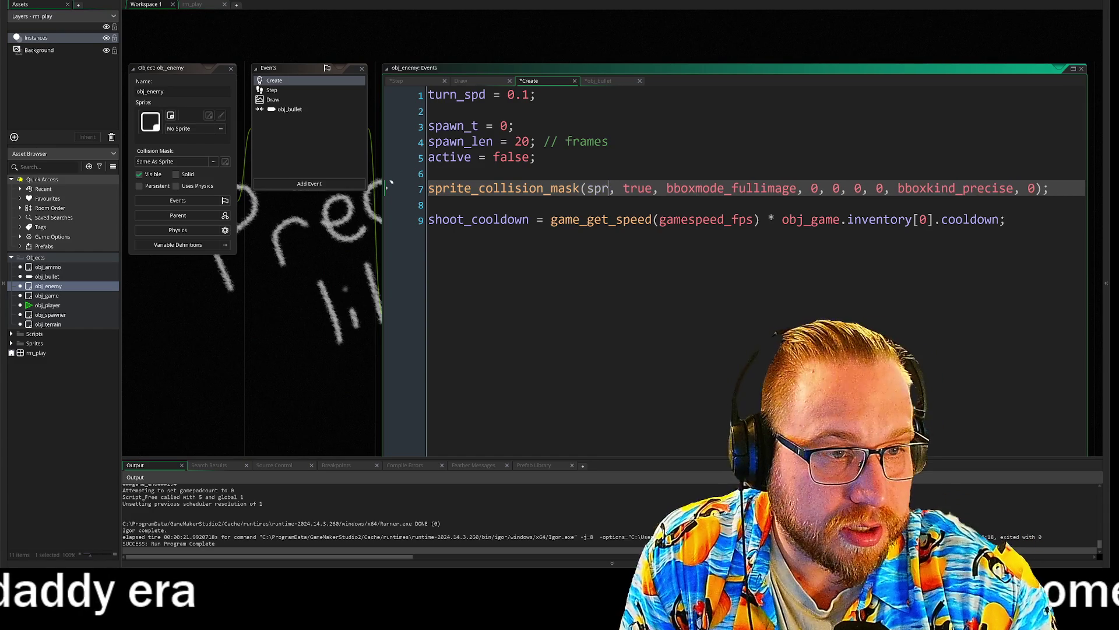
{"action": "key", "text": "BackSpace"}
{"action": "type", "text": "_"}
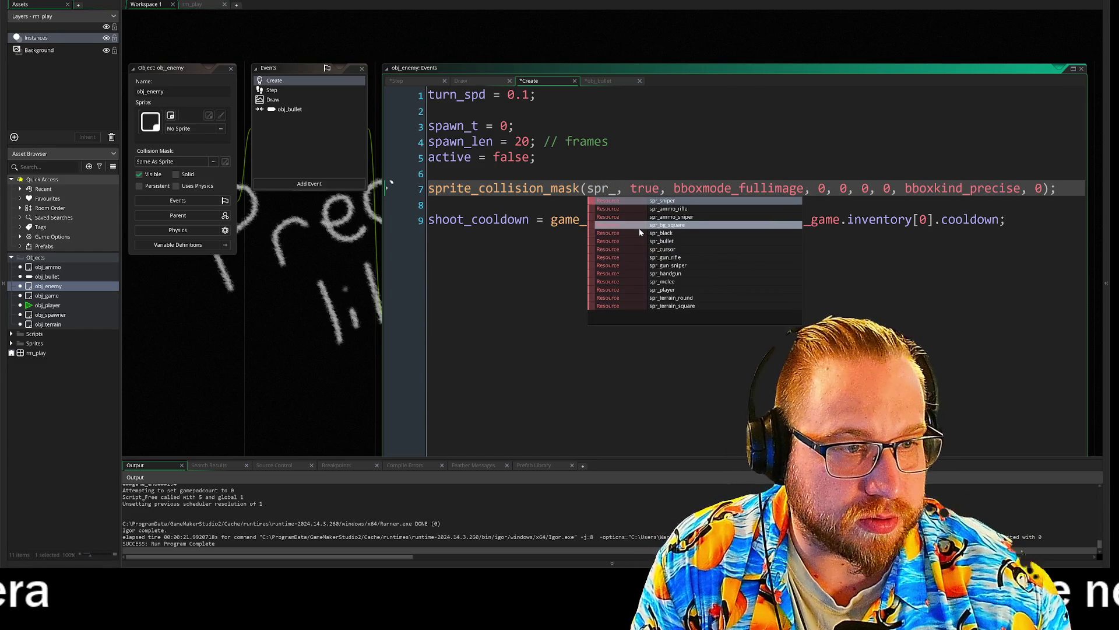
{"action": "key", "text": "Return"}
{"action": "left_click", "coordinate": [681, 219]}
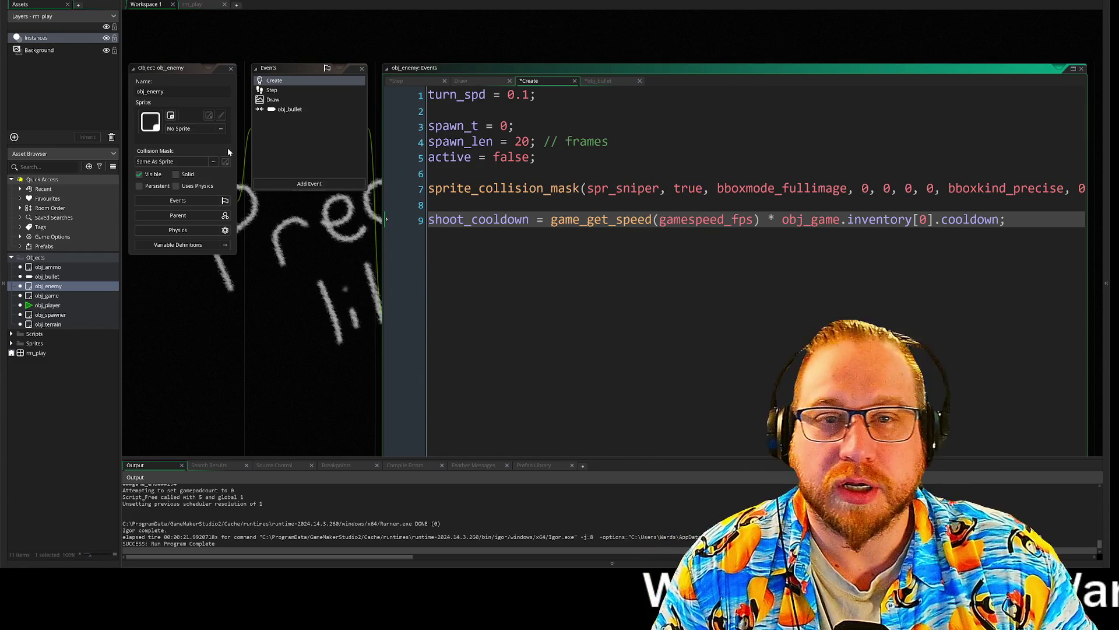
{"action": "key", "text": "F5"}
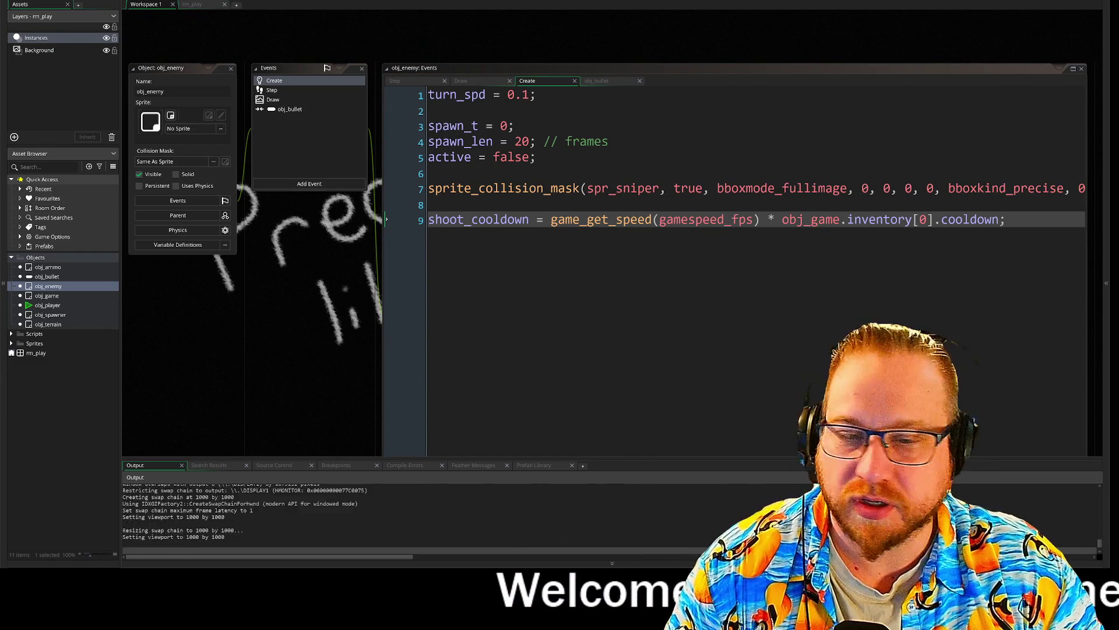
{"action": "mouse_move", "coordinate": [180, 132]}
{"action": "left_mouse_down"}
{"action": "mouse_move", "coordinate": [262, 25]}
{"action": "mouse_move", "coordinate": [254, 29]}
{"action": "left_mouse_up"}
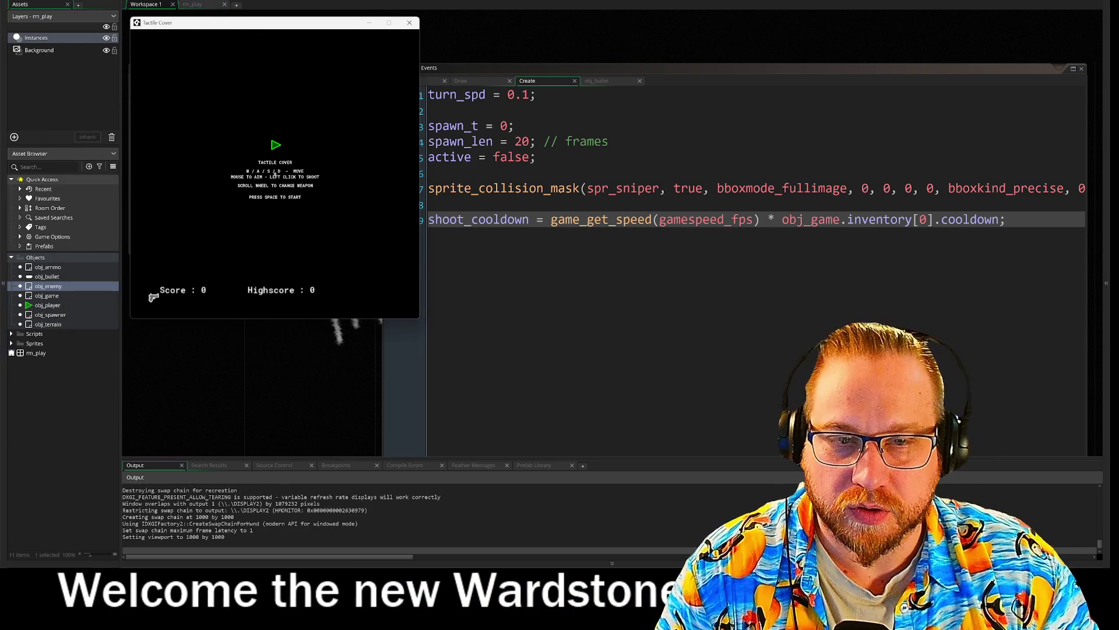
- Start a Tactile Cover round, play briefly, then return to the obj_enemy Create code
{"action": "key", "text": "space"}
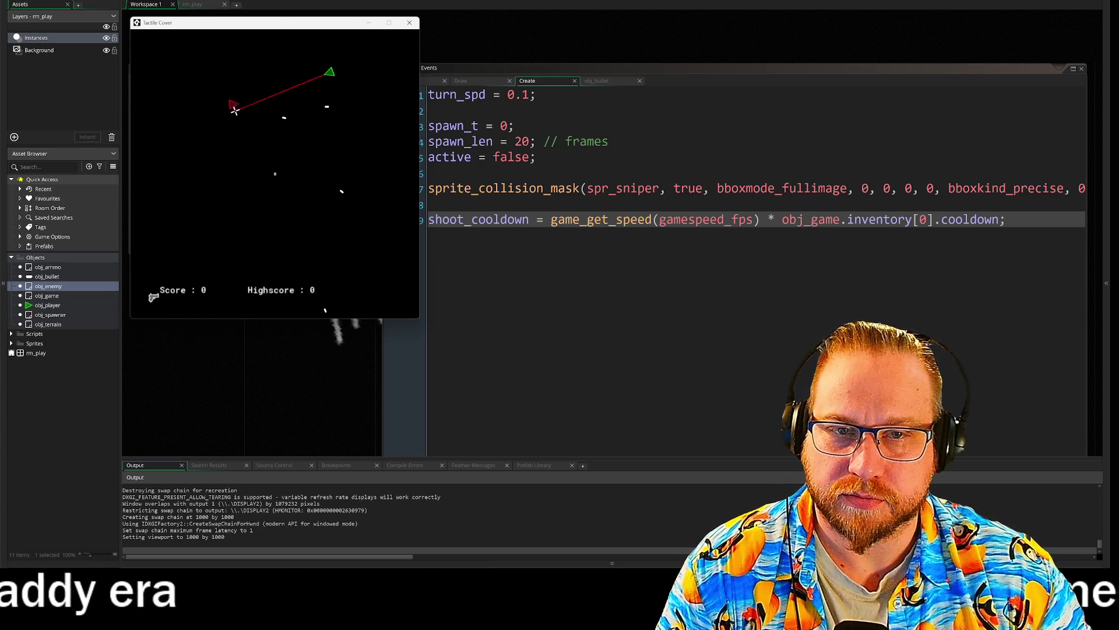
{"action": "mouse_move", "coordinate": [292, 25]}
{"action": "left_mouse_down"}
{"action": "mouse_move", "coordinate": [327, 211]}
{"action": "mouse_move", "coordinate": [286, 178]}
{"action": "mouse_move", "coordinate": [294, 189]}
{"action": "mouse_move", "coordinate": [250, 188]}
{"action": "mouse_move", "coordinate": [267, 149]}
{"action": "left_mouse_up"}
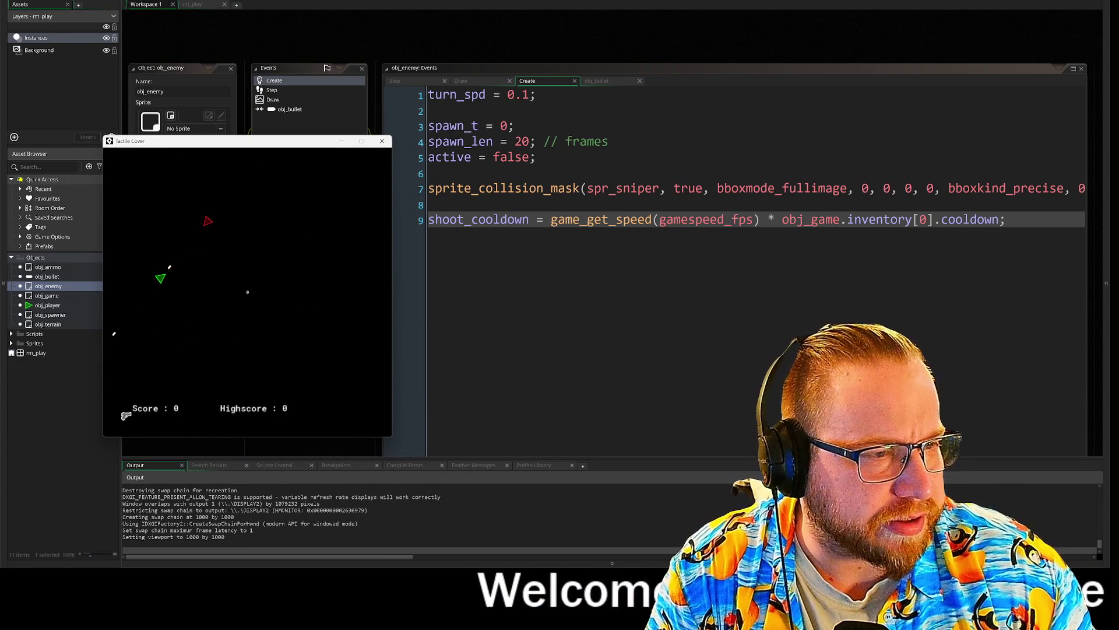
{"action": "left_click_drag", "start_coordinate": [746, 188], "coordinate": [874, 193]}
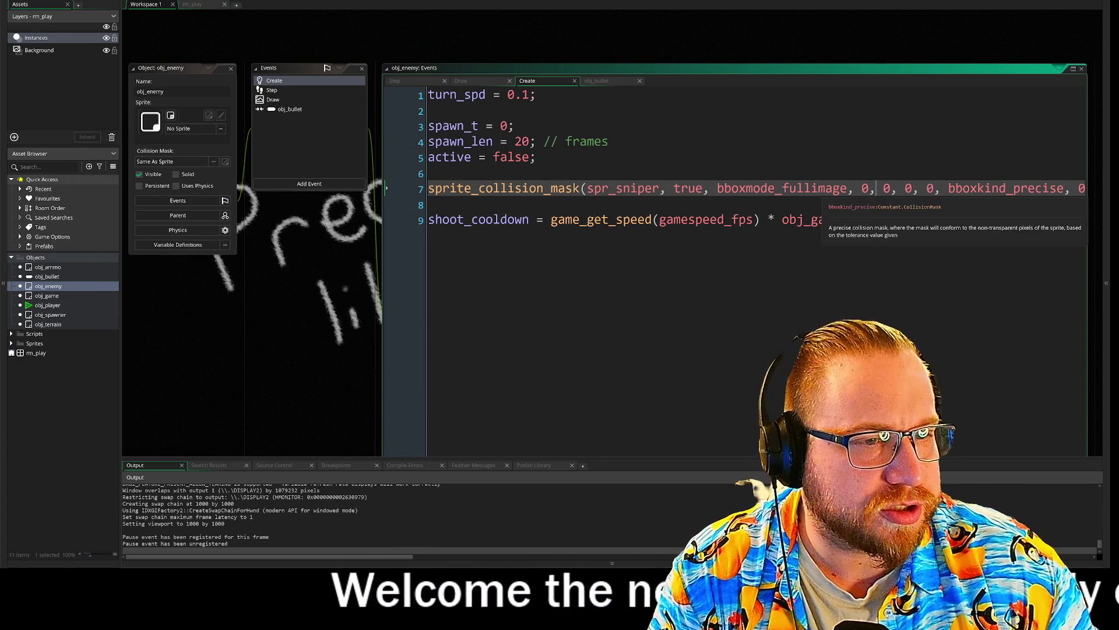
- Show and then dismiss the parameter tooltip for line 7's sprite_collision_mask call
{"action": "mouse_move", "coordinate": [622, 189]}
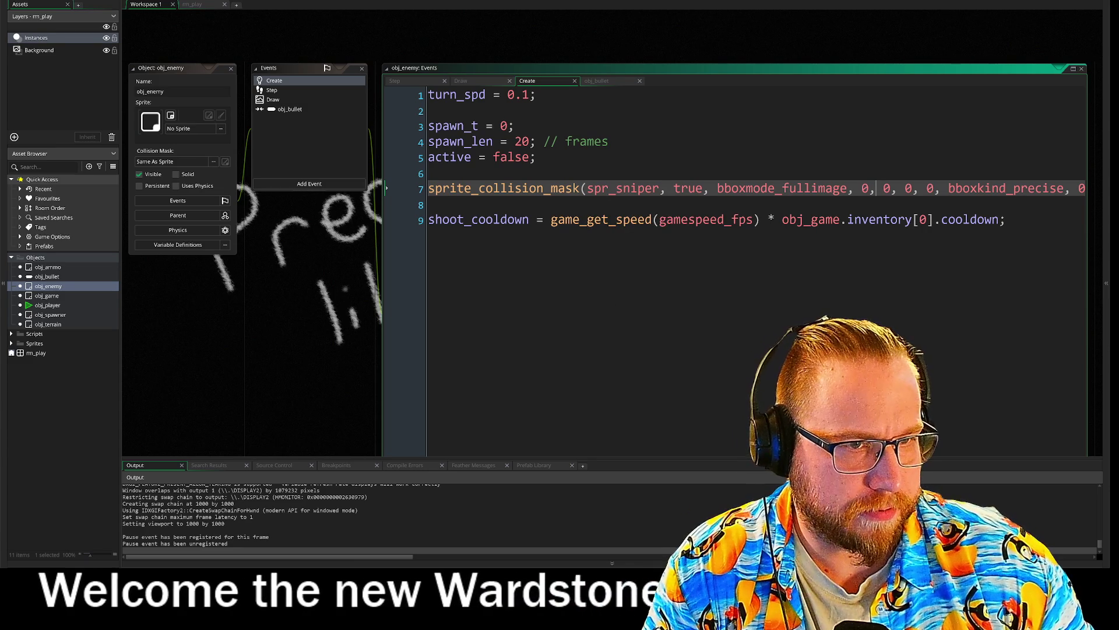
{"action": "mouse_move", "coordinate": [580, 188]}
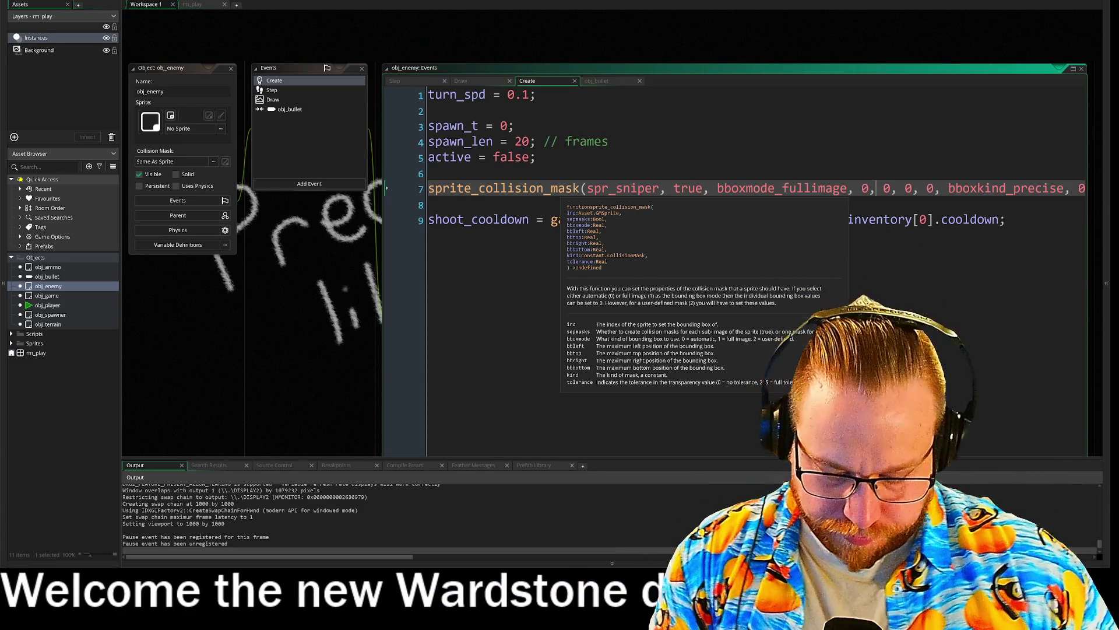
{"action": "key", "text": "Escape"}
- Replace the first bounding-box value 0 on line 7 with -16
{"action": "left_click", "coordinate": [705, 219]}
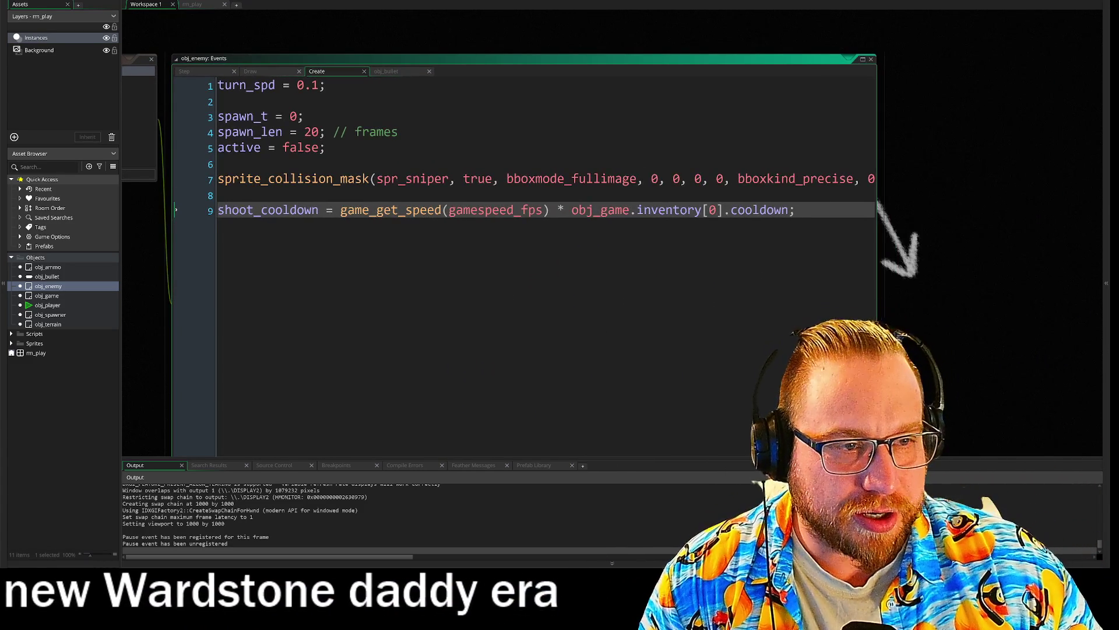
{"action": "double_click", "coordinate": [654, 178]}
{"action": "type", "text": "-6"}
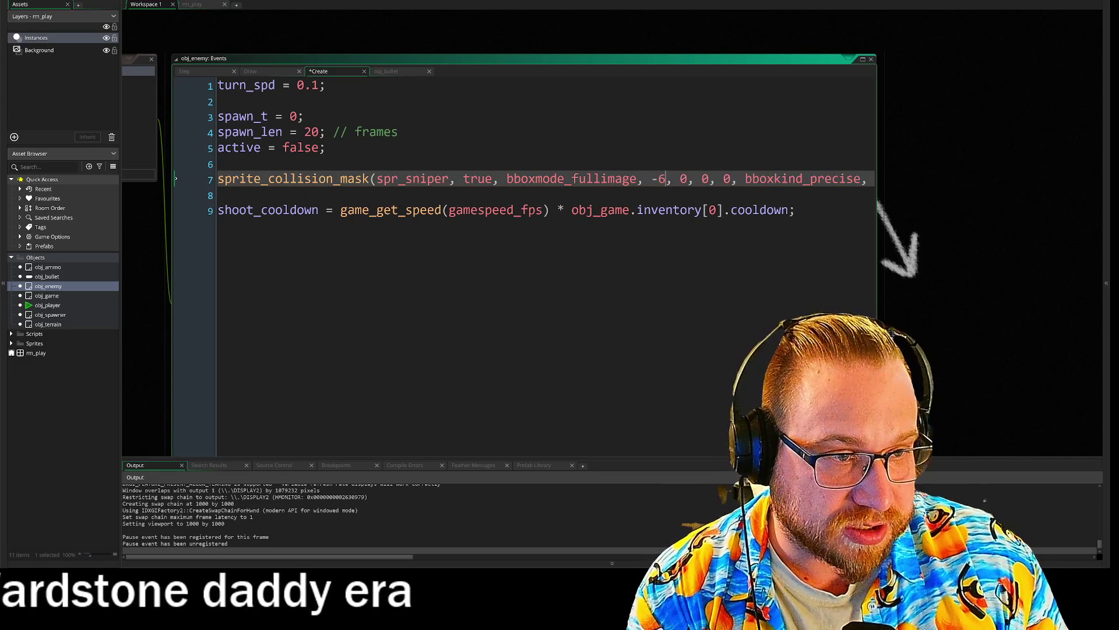
{"action": "key", "text": "Left"}
{"action": "type", "text": "1"}
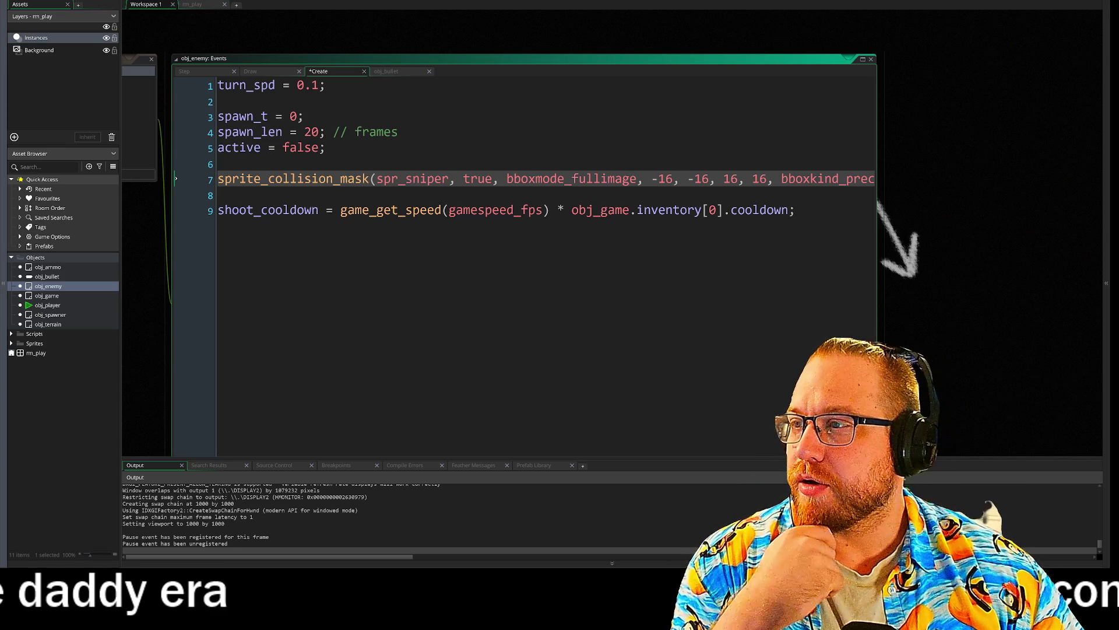
{"action": "key", "text": "alt+Tab"}
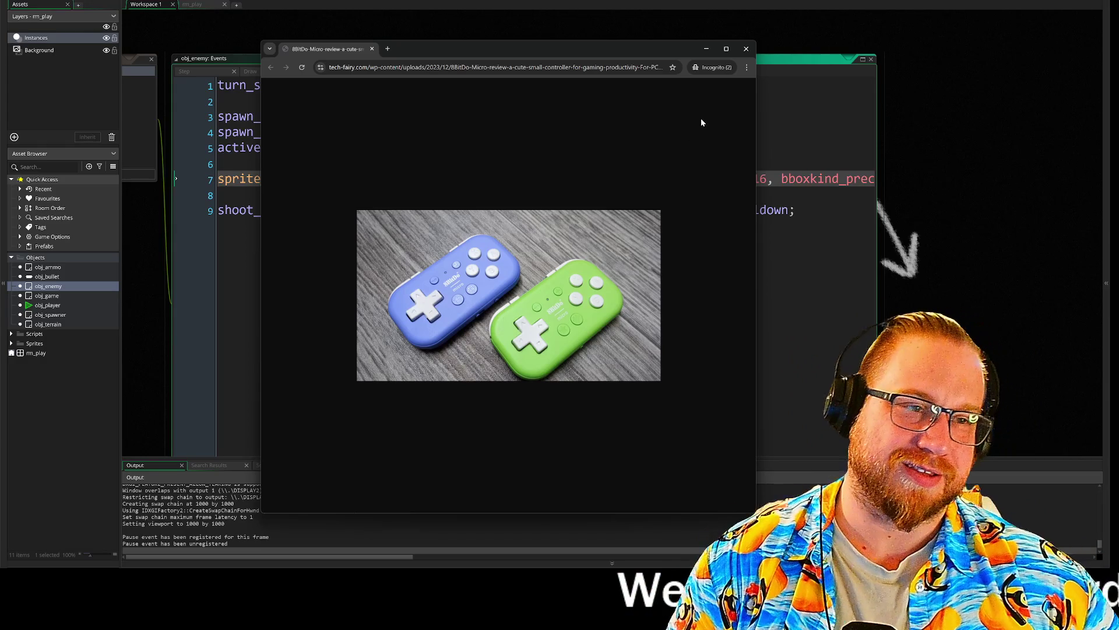
- Close the controller photo in Chrome and save and run the game
{"action": "left_click", "coordinate": [746, 48]}
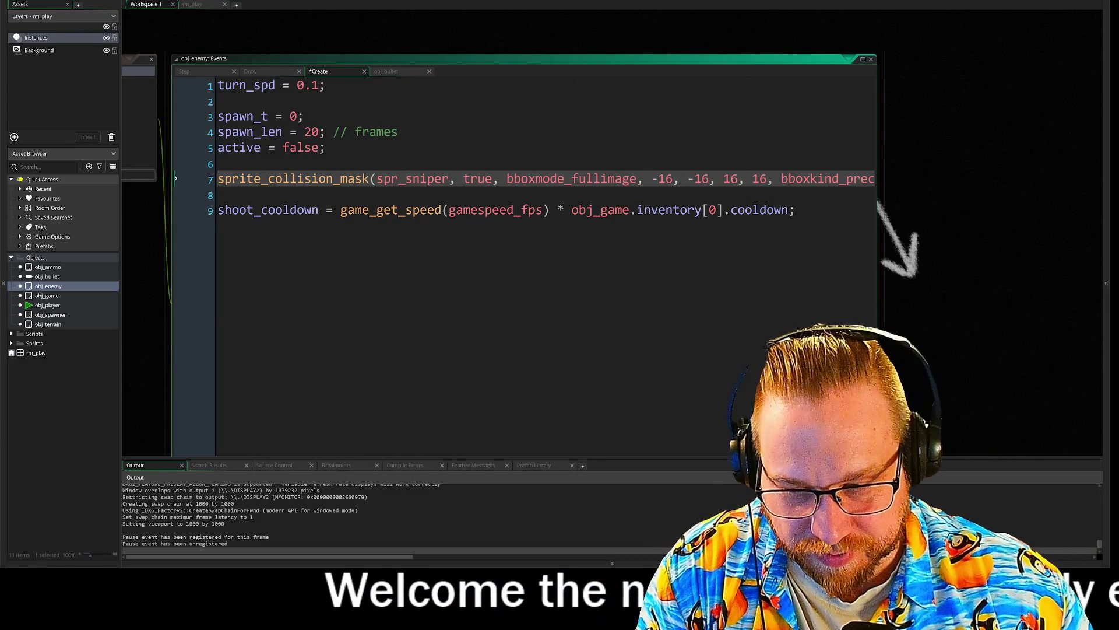
{"action": "key", "text": "F5"}
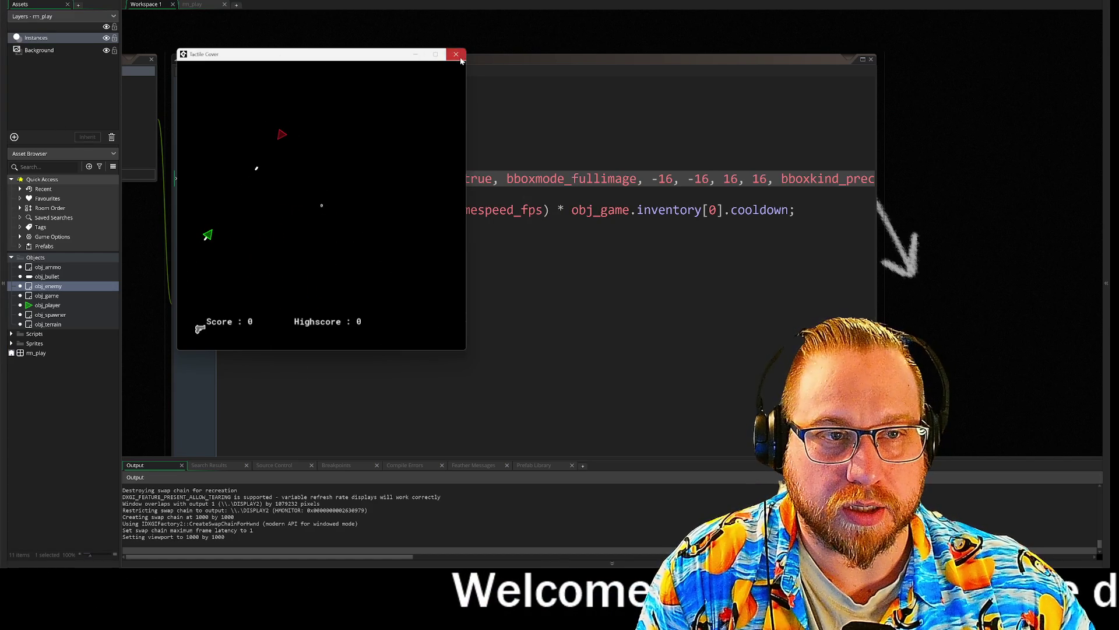
- Close the Tactile Cover game window and pan back to obj_enemy's editors
{"action": "left_click", "coordinate": [460, 59]}
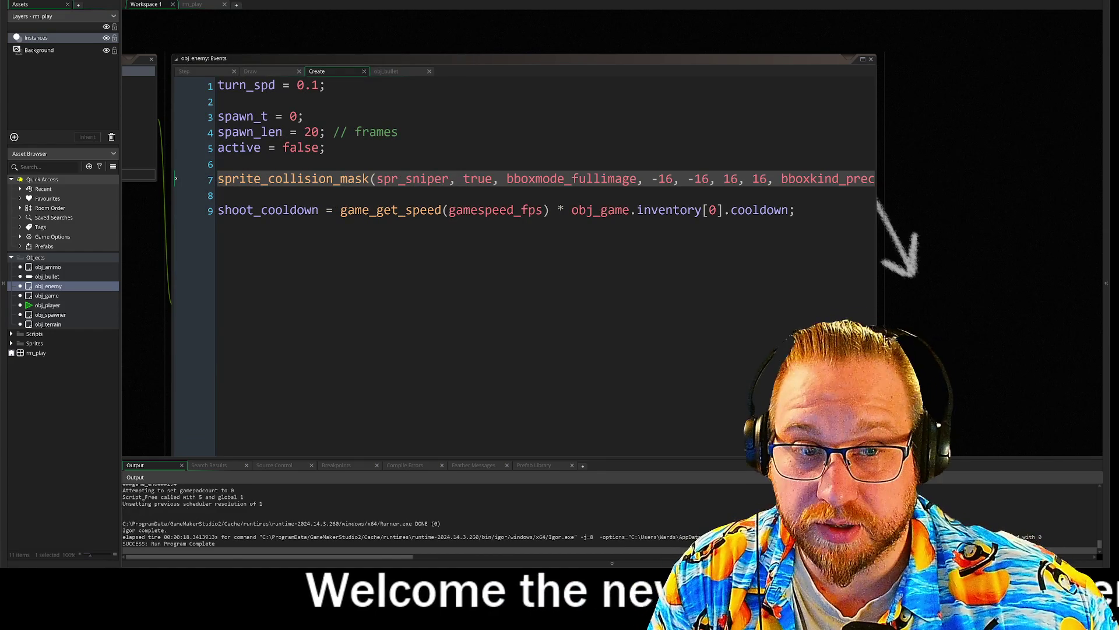
{"action": "left_click_drag", "start_coordinate": [236, 22], "coordinate": [501, 208]}
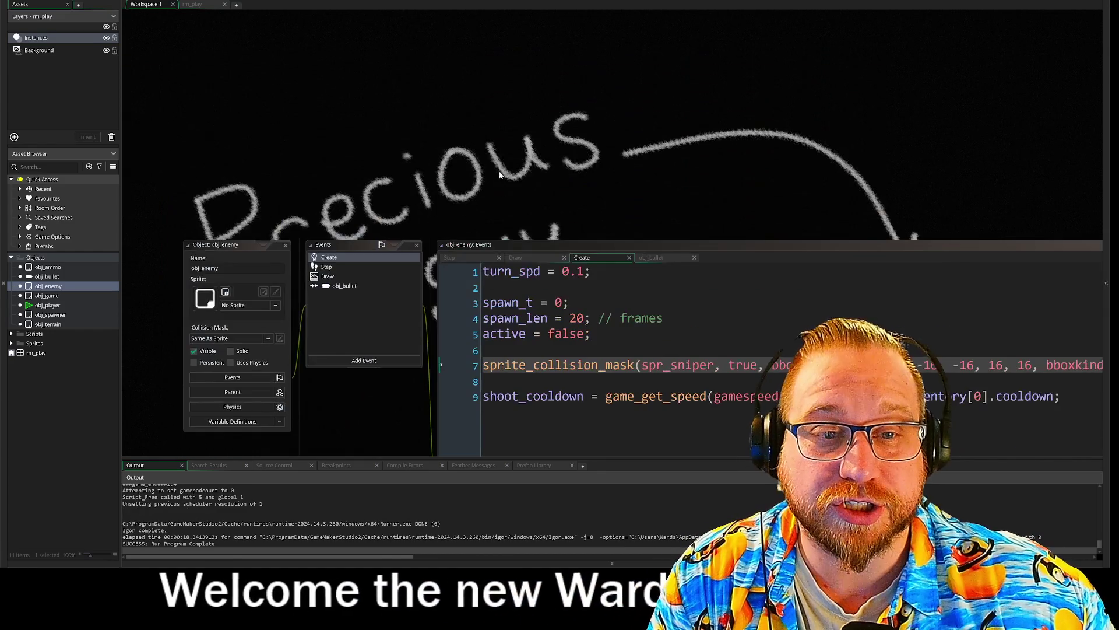
- Delete the sprite_collision_mask line and its blank line from obj_enemy's Create code
{"action": "left_click", "coordinate": [40, 306]}
{"action": "double_click", "coordinate": [41, 306]}
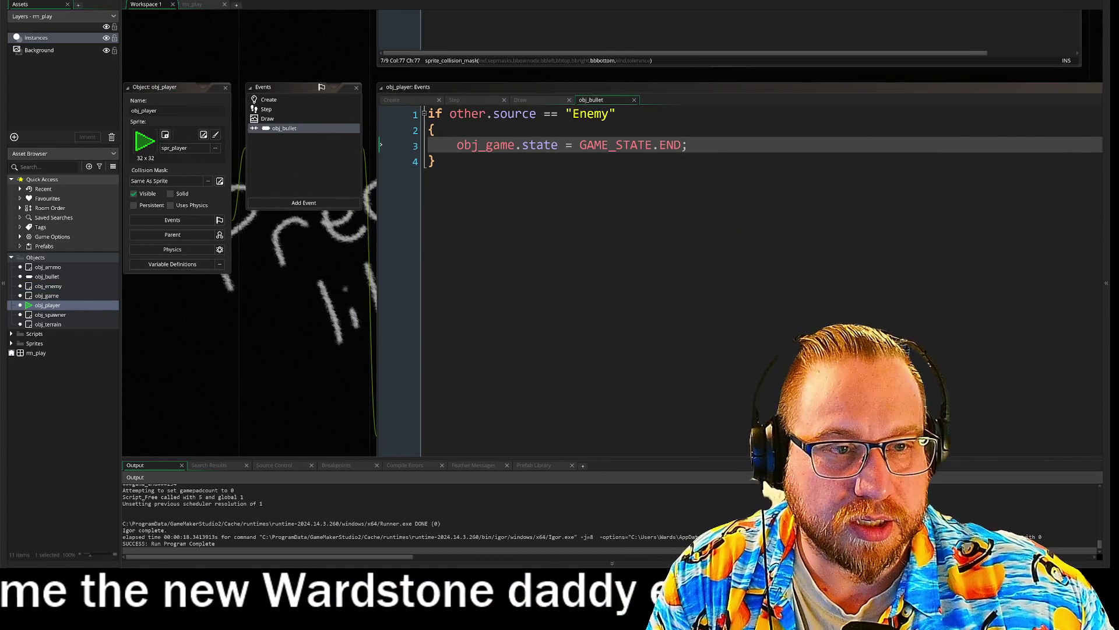
{"action": "left_click_drag", "start_coordinate": [480, 114], "coordinate": [507, 114]}
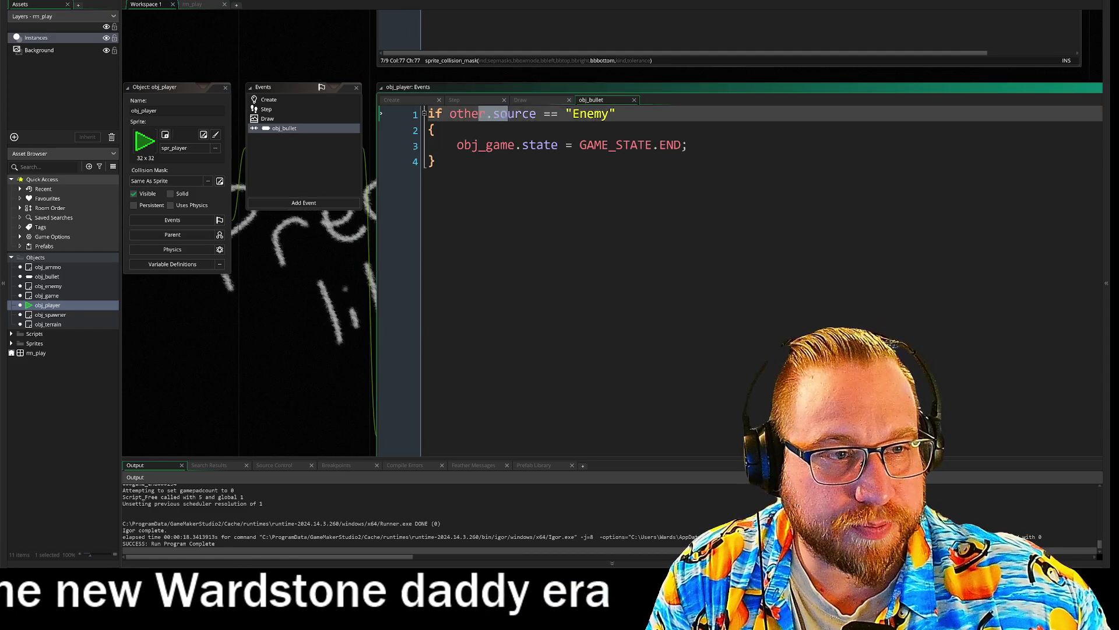
{"action": "left_click", "coordinate": [536, 114]}
{"action": "left_click", "coordinate": [571, 146]}
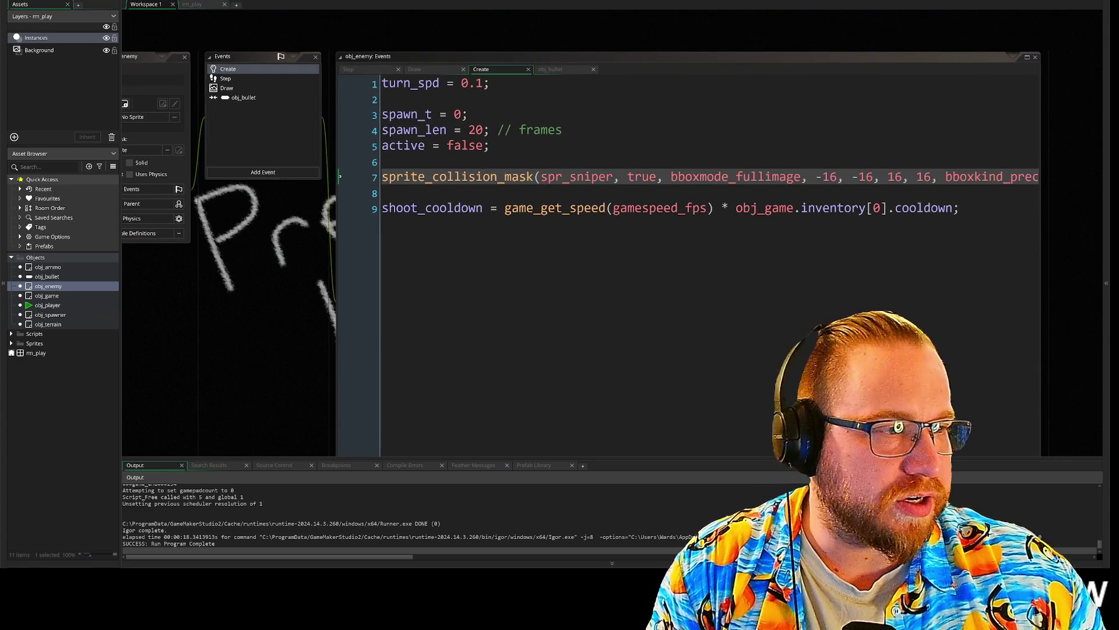
{"action": "left_click_drag", "start_coordinate": [350, 196], "coordinate": [345, 172]}
{"action": "key", "text": "Delete"}
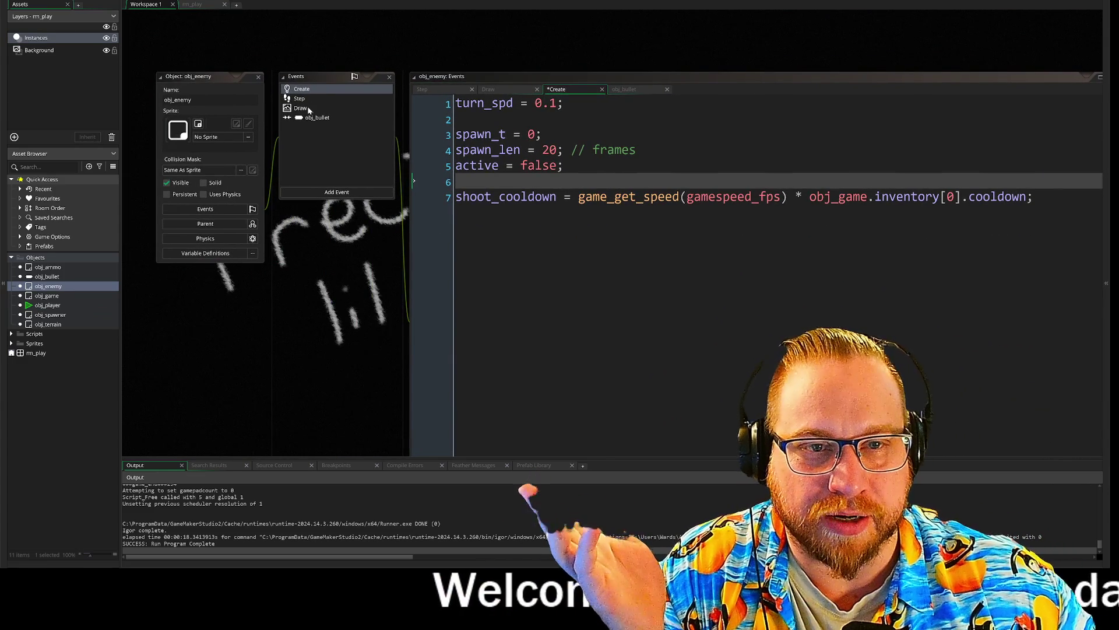
- Delete the unused var _bullet line from the obj_bullet collision code
{"action": "left_click", "coordinate": [316, 117]}
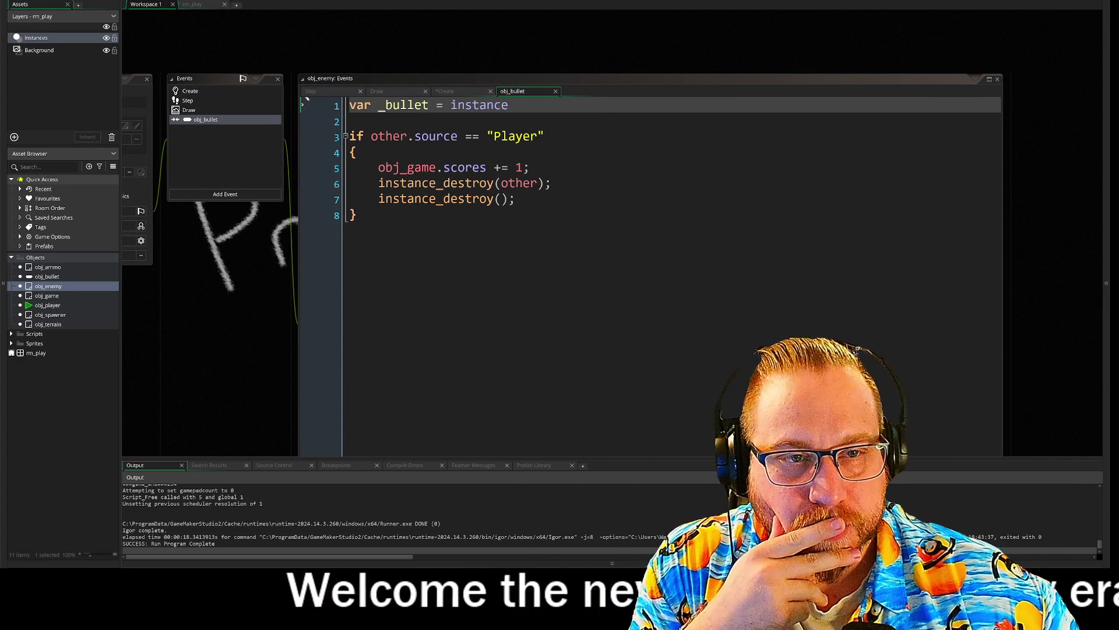
{"action": "left_click", "coordinate": [306, 100]}
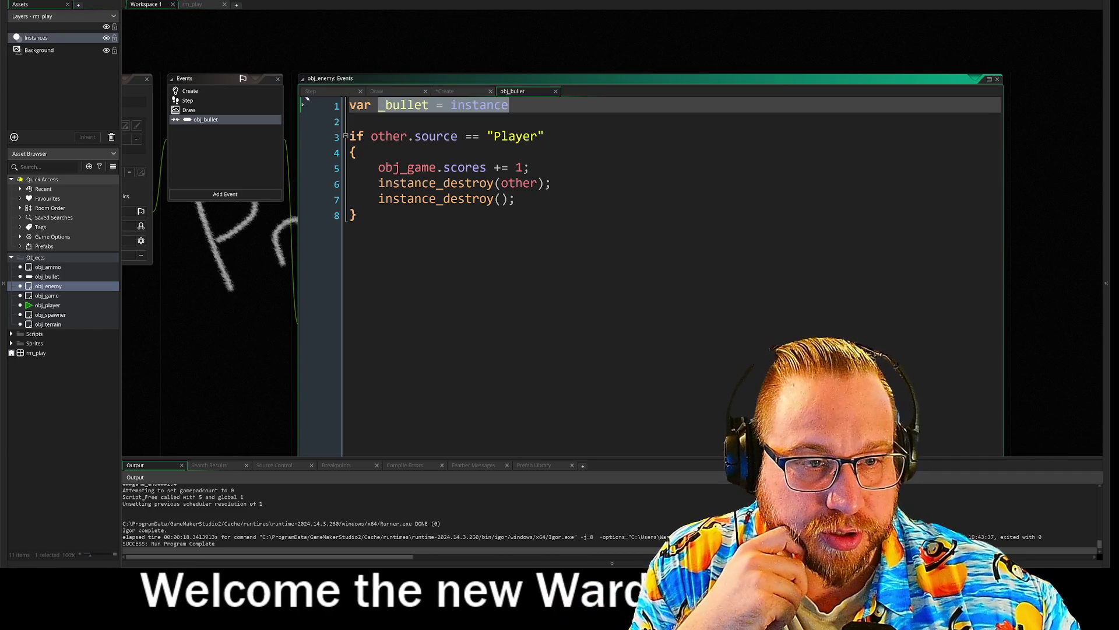
{"action": "key", "text": "Down"}
{"action": "key", "text": "Down"}
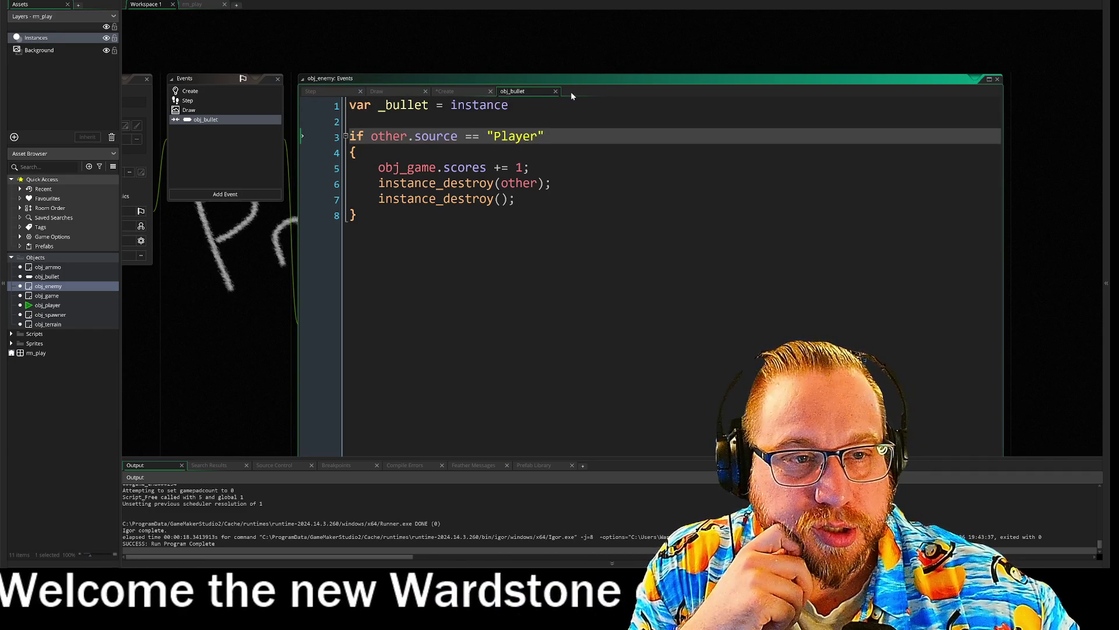
{"action": "key", "text": "shift+Up"}
{"action": "key", "text": "shift+Up"}
{"action": "key", "text": "BackSpace"}
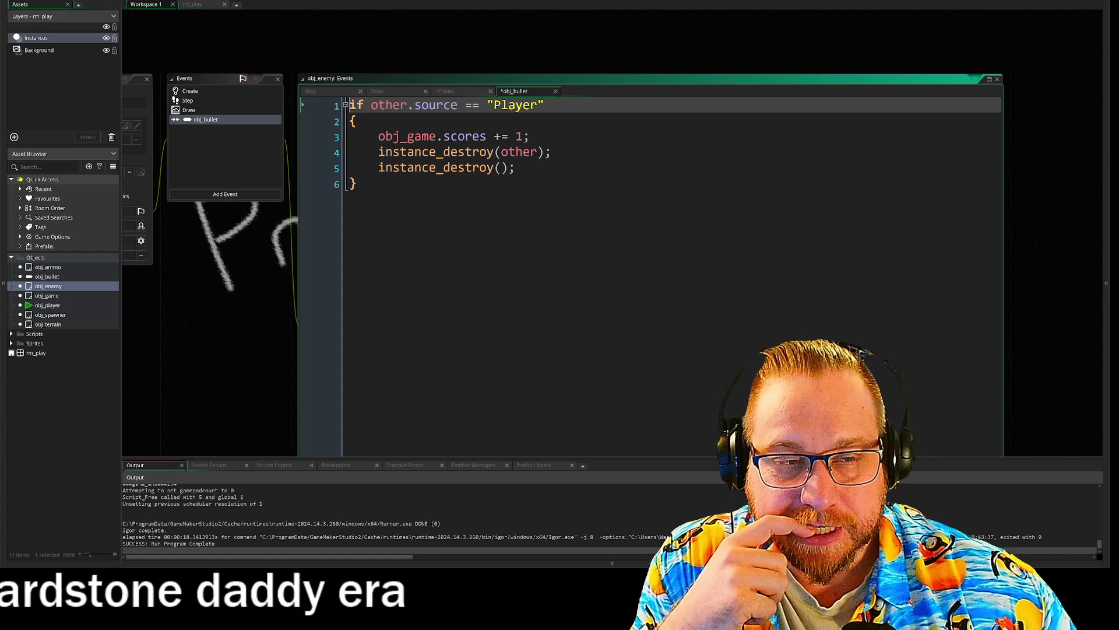
{"action": "left_click", "coordinate": [515, 168]}
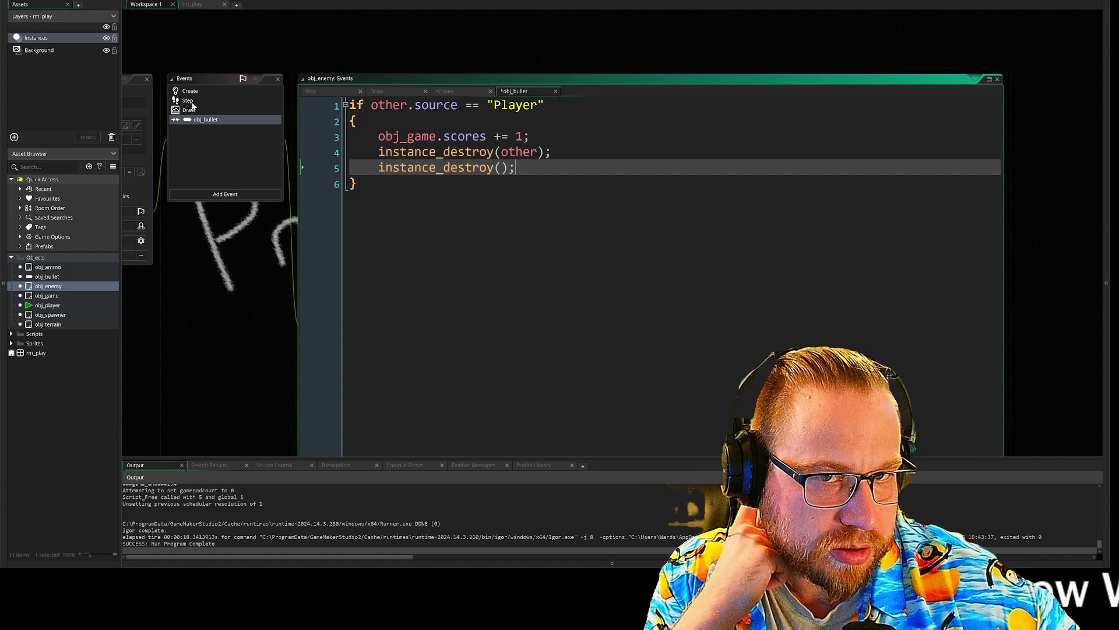
- Add two blank lines above the if other.source == 'Player' check
{"action": "left_click", "coordinate": [191, 101]}
{"action": "left_click", "coordinate": [190, 91]}
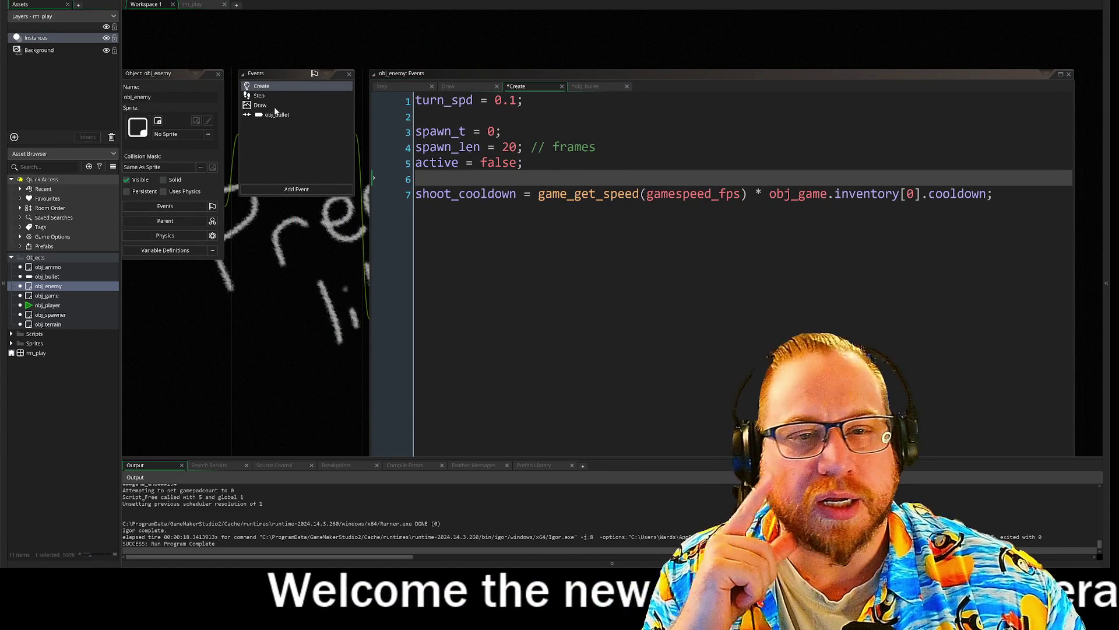
{"action": "left_click", "coordinate": [279, 114]}
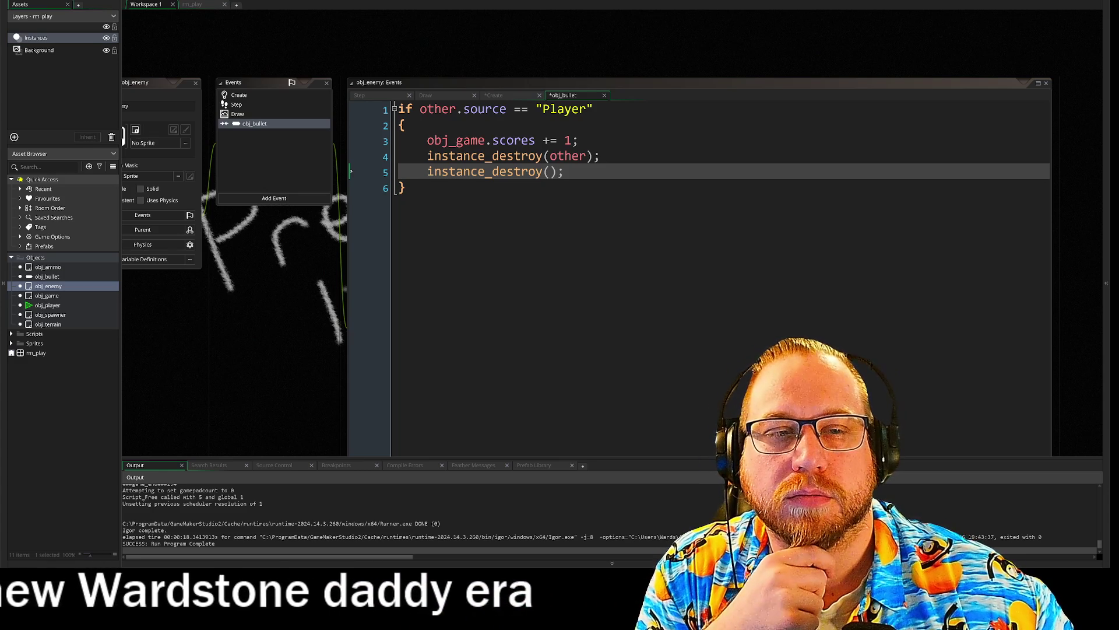
{"action": "left_click", "coordinate": [408, 109]}
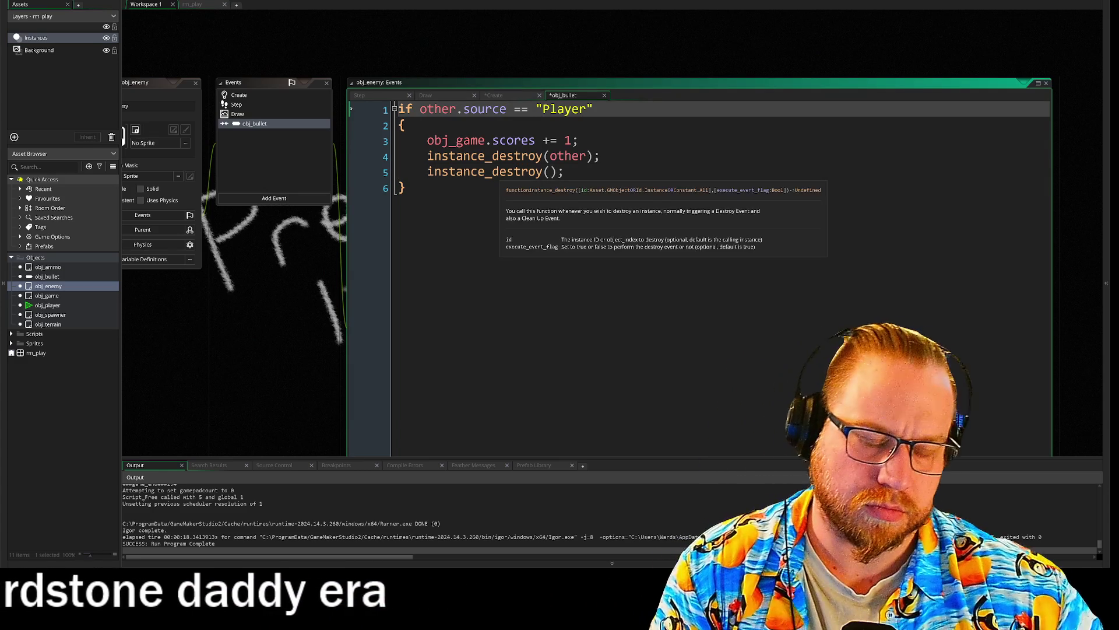
{"action": "key", "text": "Return"}
{"action": "key", "text": "Return"}
{"action": "key", "text": "Up"}
{"action": "key", "text": "Up"}
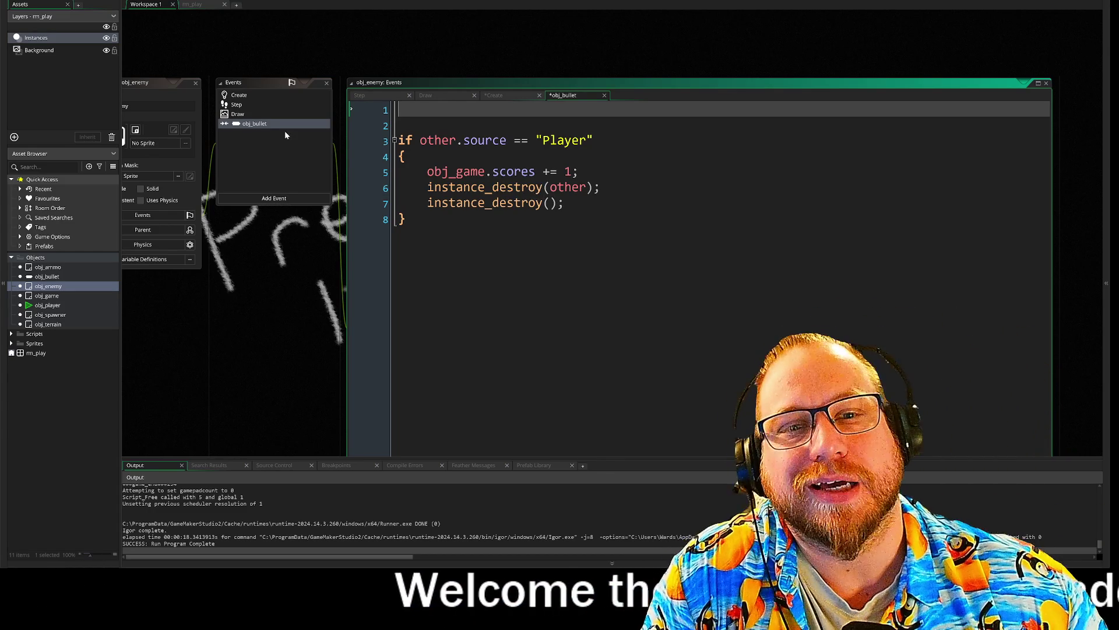
- Copy the if block on lines 3-8 and delete the obj_bullet collision event
{"action": "left_click_drag", "start_coordinate": [408, 219], "coordinate": [369, 145]}
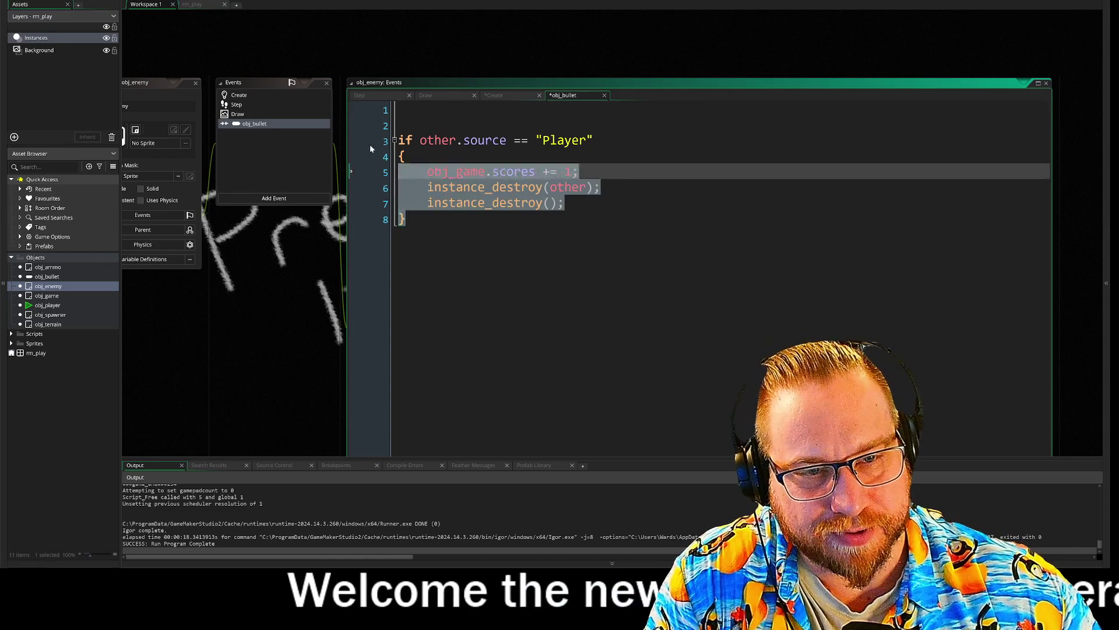
{"action": "right_click", "coordinate": [461, 144]}
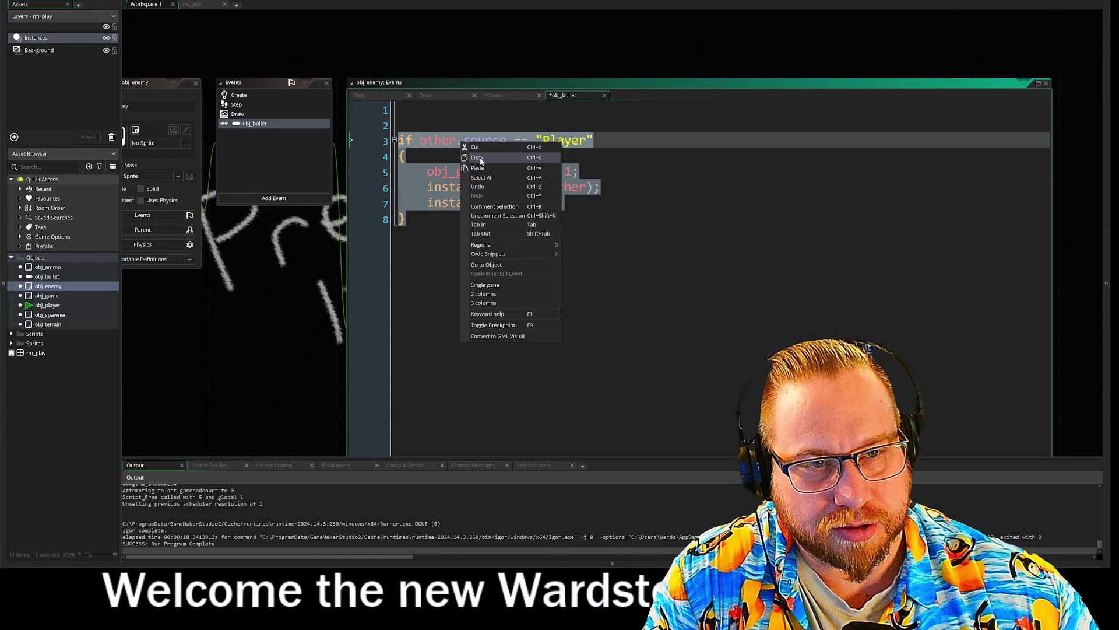
{"action": "key", "text": "Escape"}
{"action": "right_click", "coordinate": [238, 123]}
{"action": "key", "text": "Delete"}
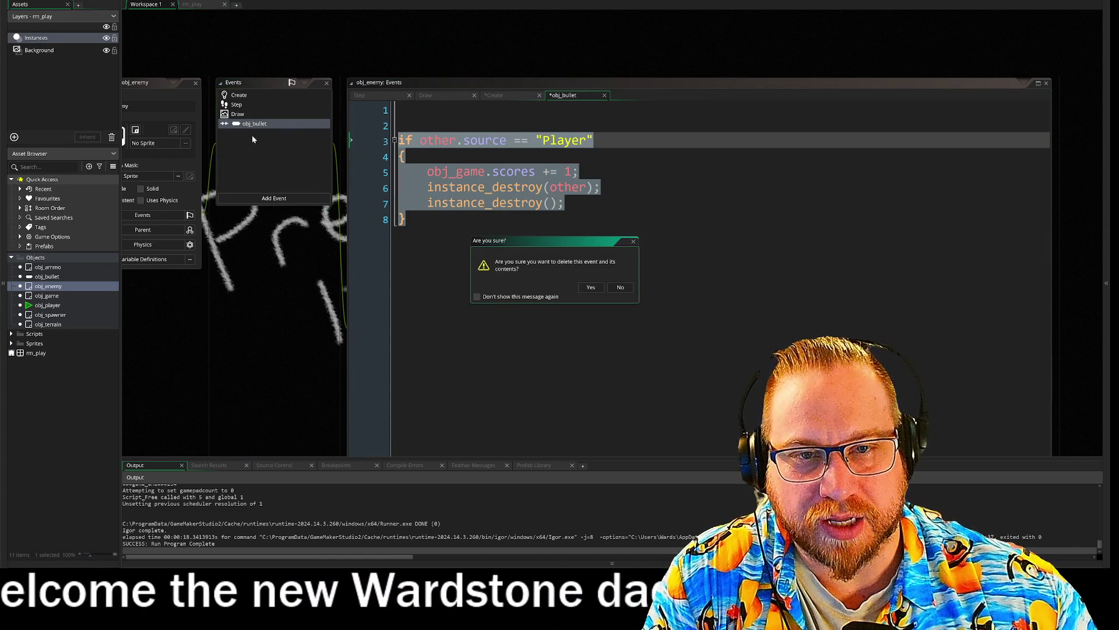
{"action": "left_click", "coordinate": [590, 288]}
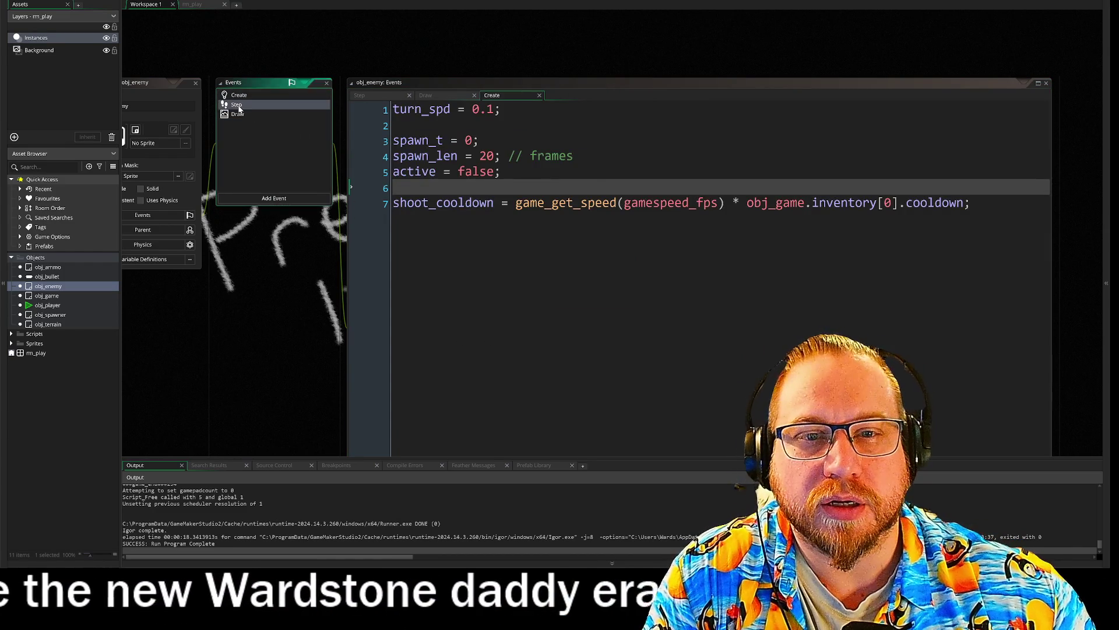
- Open obj_enemy's Step code and place the caret after the shooting block
{"action": "left_click", "coordinate": [236, 104]}
{"action": "scroll", "coordinate": [641, 263], "scroll_direction": "down", "scroll_amount": 2}
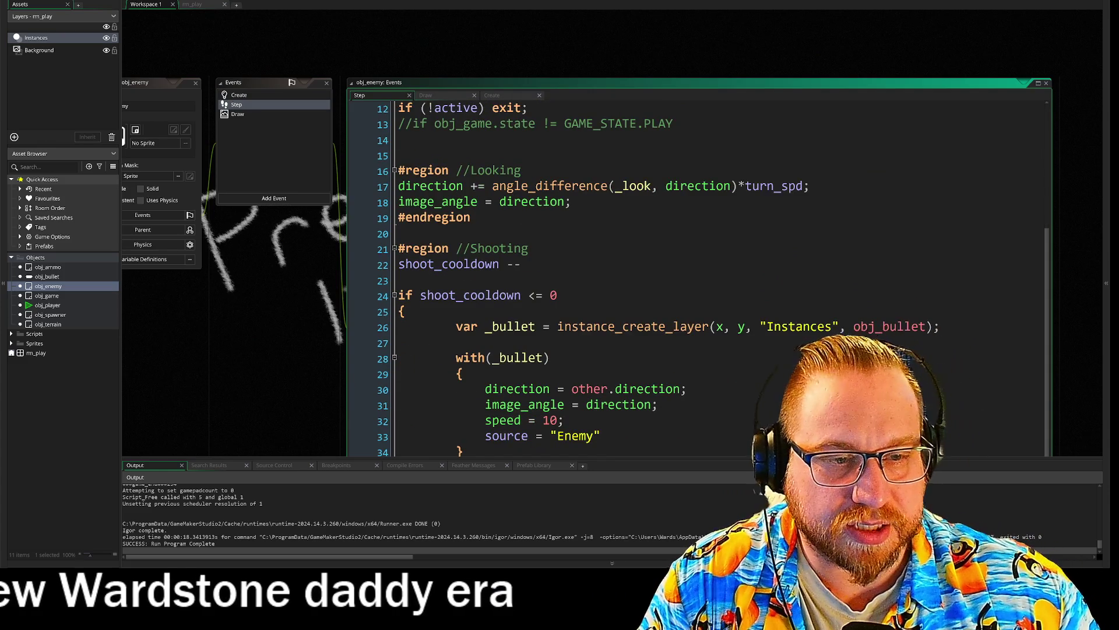
{"action": "left_click", "coordinate": [279, 210]}
{"action": "left_click", "coordinate": [279, 341]}
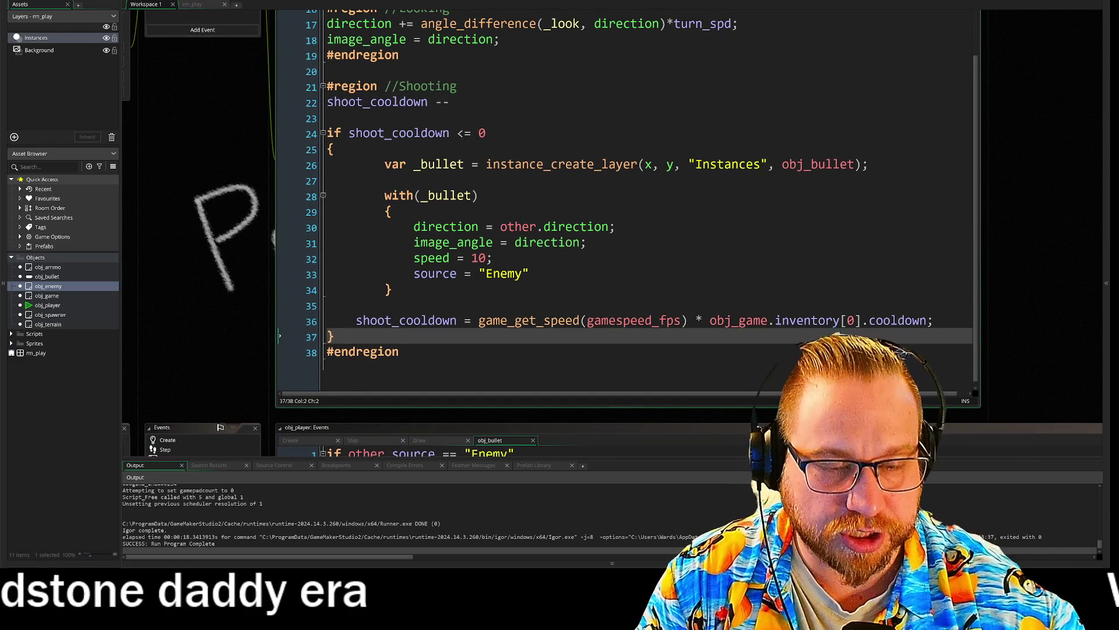
- Paste the bullet-collision block below the shooting block and indent it one level
{"action": "key", "text": "Return"}
{"action": "key", "text": "Return"}
{"action": "key", "text": "Up"}
{"action": "key", "text": "Down"}
{"action": "type", "text": "if other.source == \"Player\" { \tobj_game.scores += 1; \tinstance_destroy(other); \tinstance_destroy(); }"}
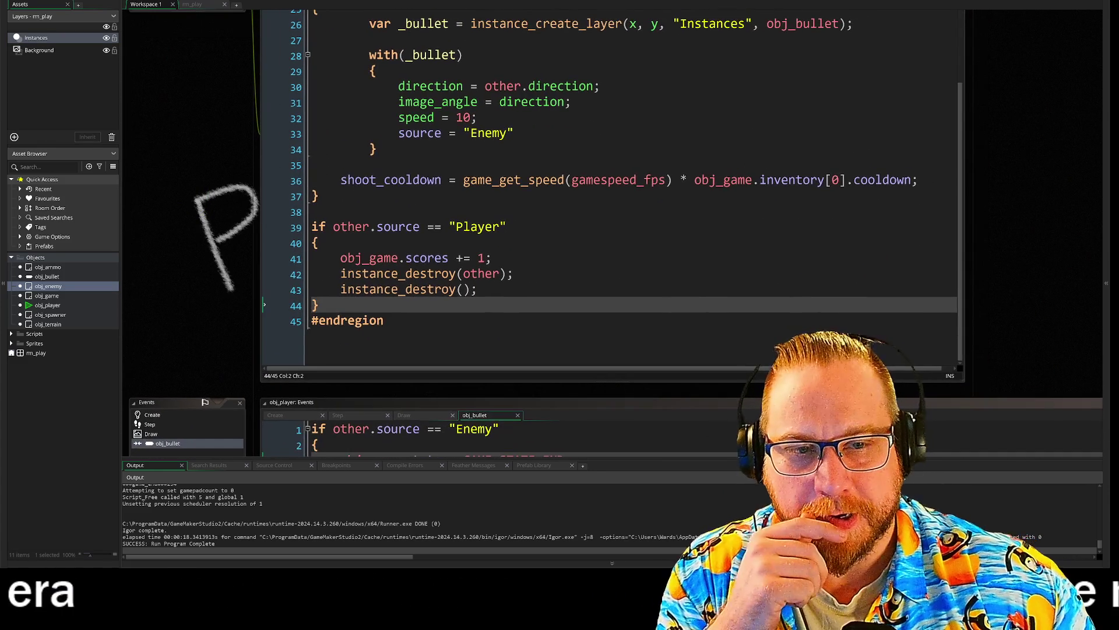
{"action": "left_click_drag", "start_coordinate": [333, 227], "coordinate": [507, 227]}
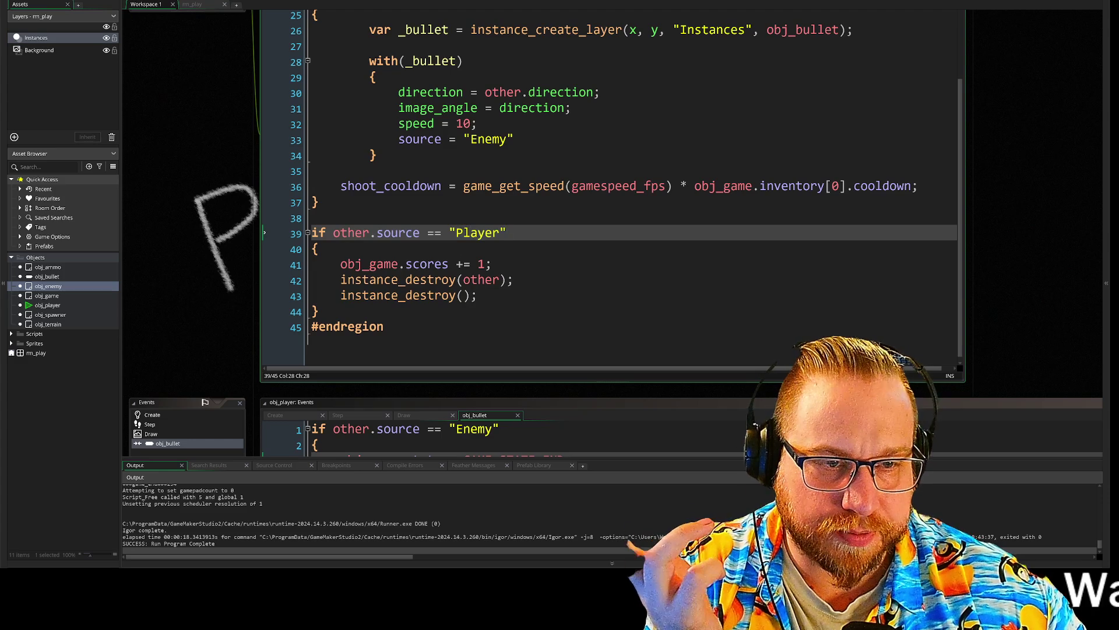
{"action": "left_click", "coordinate": [312, 218]}
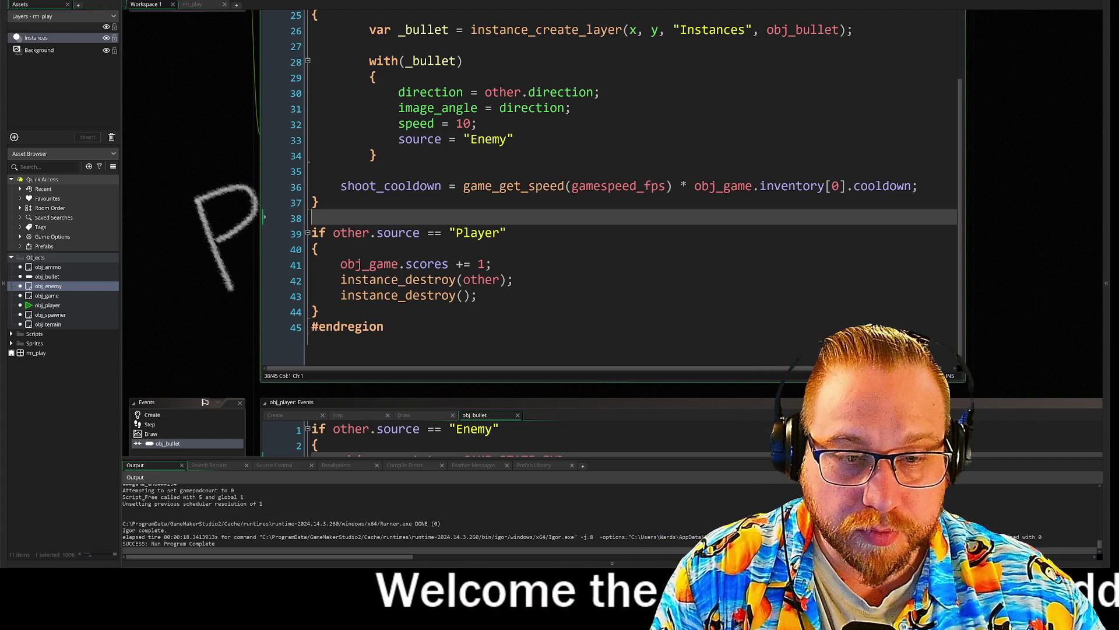
{"action": "left_click", "coordinate": [312, 232]}
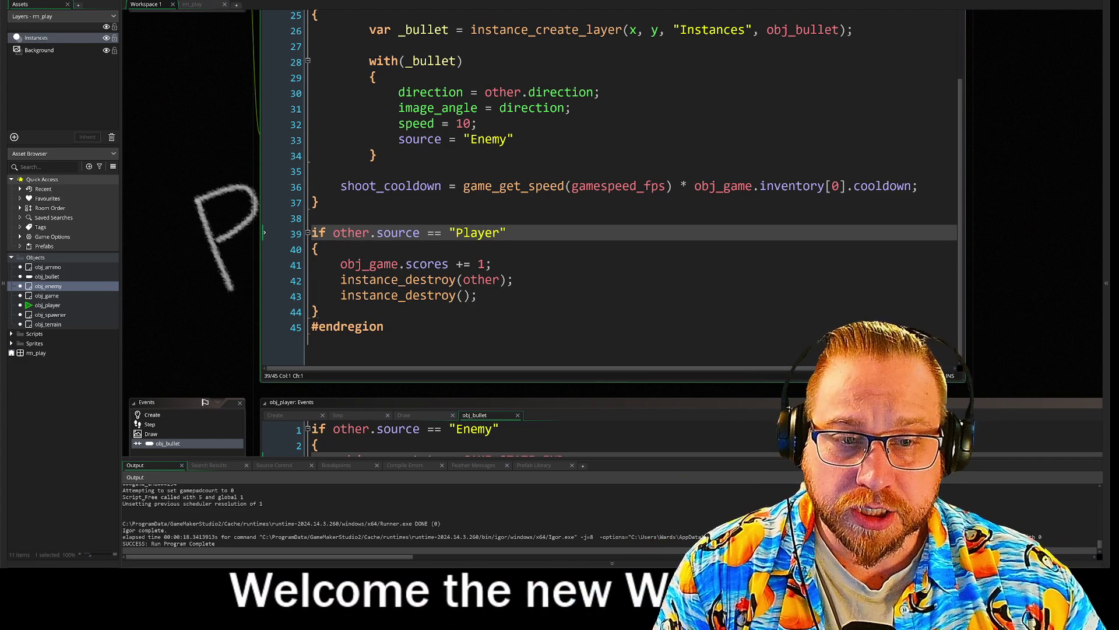
{"action": "key", "text": "Down"}
{"action": "key", "text": "Down"}
{"action": "key", "text": "Down"}
{"action": "key", "text": "Up"}
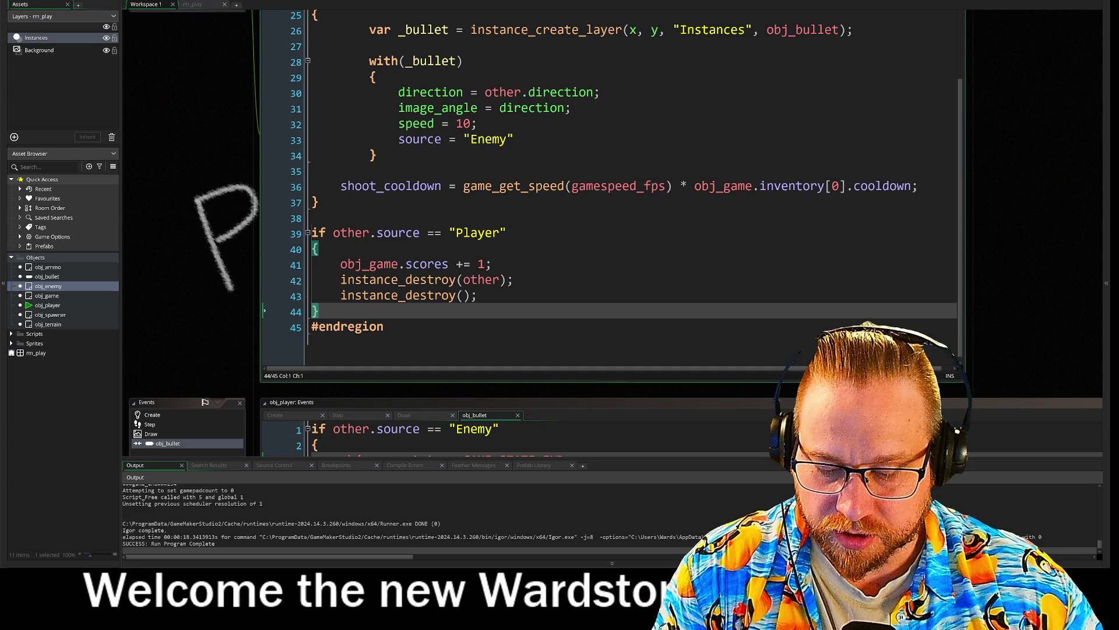
{"action": "key", "text": "shift+Up"}
{"action": "key", "text": "shift+Up"}
{"action": "key", "text": "shift+Up"}
{"action": "key", "text": "Tab"}
- Wrap the pasted block in braces, adding a closing brace above #endregion
{"action": "left_click", "coordinate": [349, 326]}
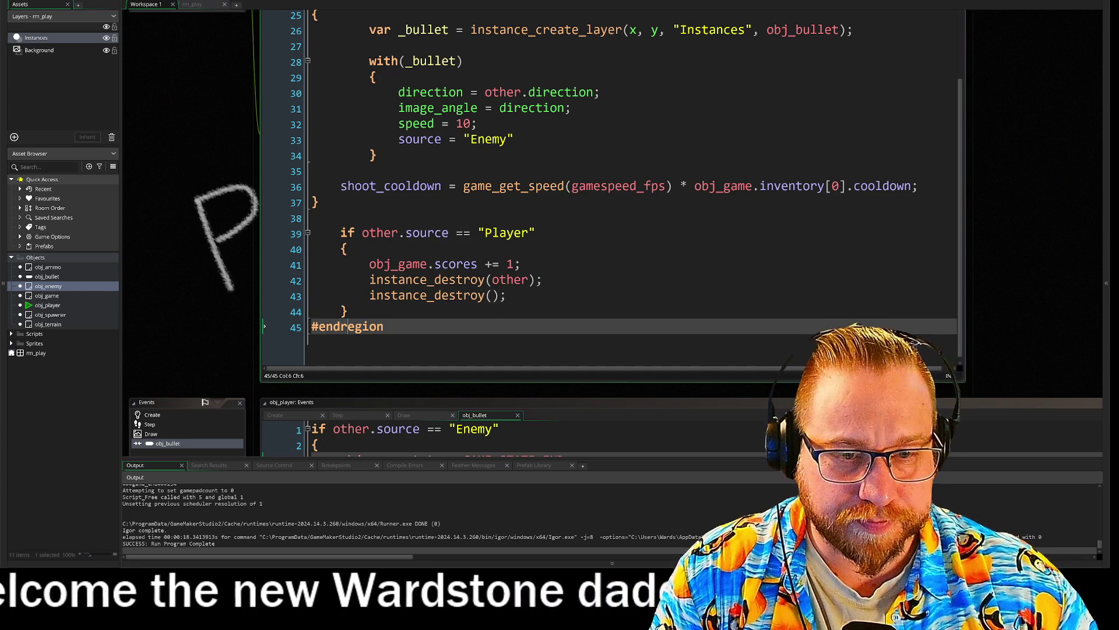
{"action": "key", "text": "Home"}
{"action": "key", "text": "Return"}
{"action": "key", "text": "Up"}
{"action": "key", "text": "Tab"}
{"action": "type", "text": "}"}
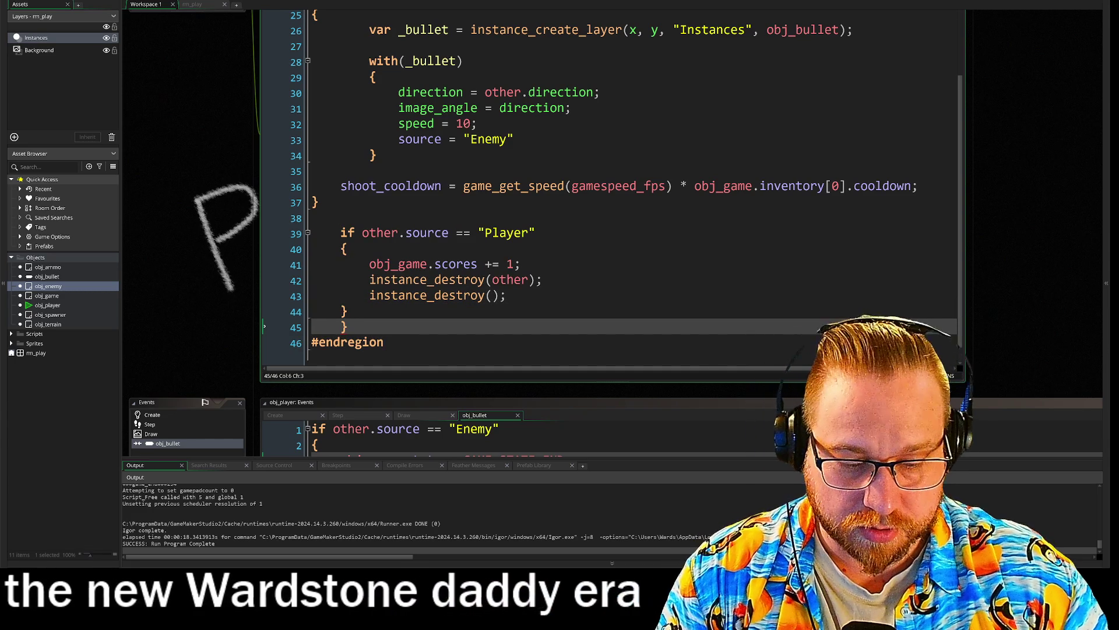
{"action": "key", "text": "shift+Tab"}
{"action": "key", "text": "Up"}
{"action": "key", "text": "Up"}
{"action": "key", "text": "Up"}
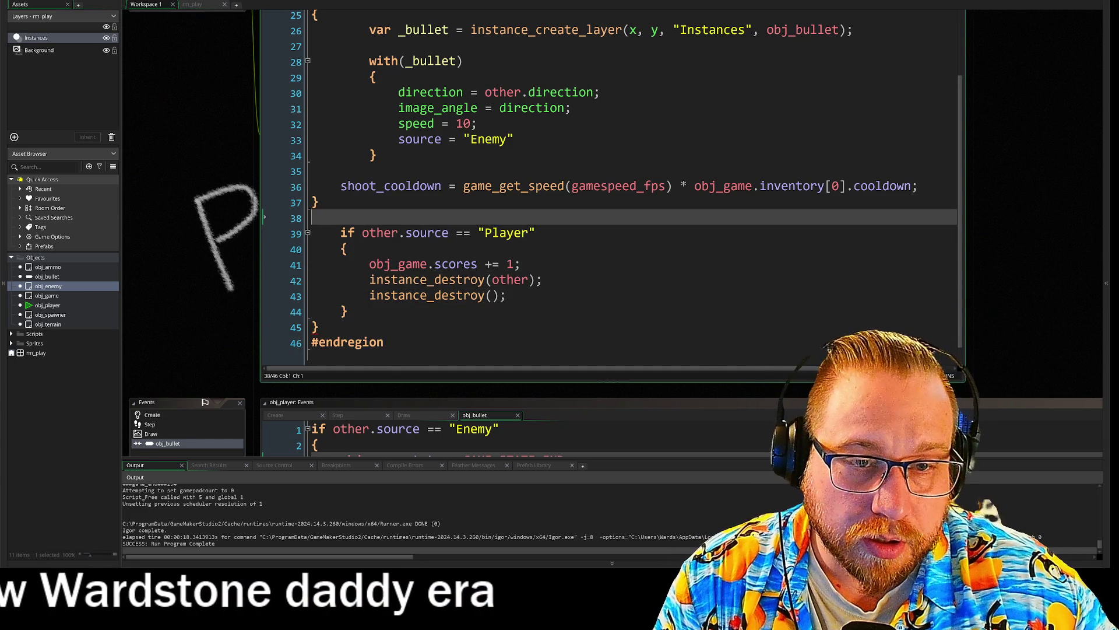
{"action": "key", "text": "Return"}
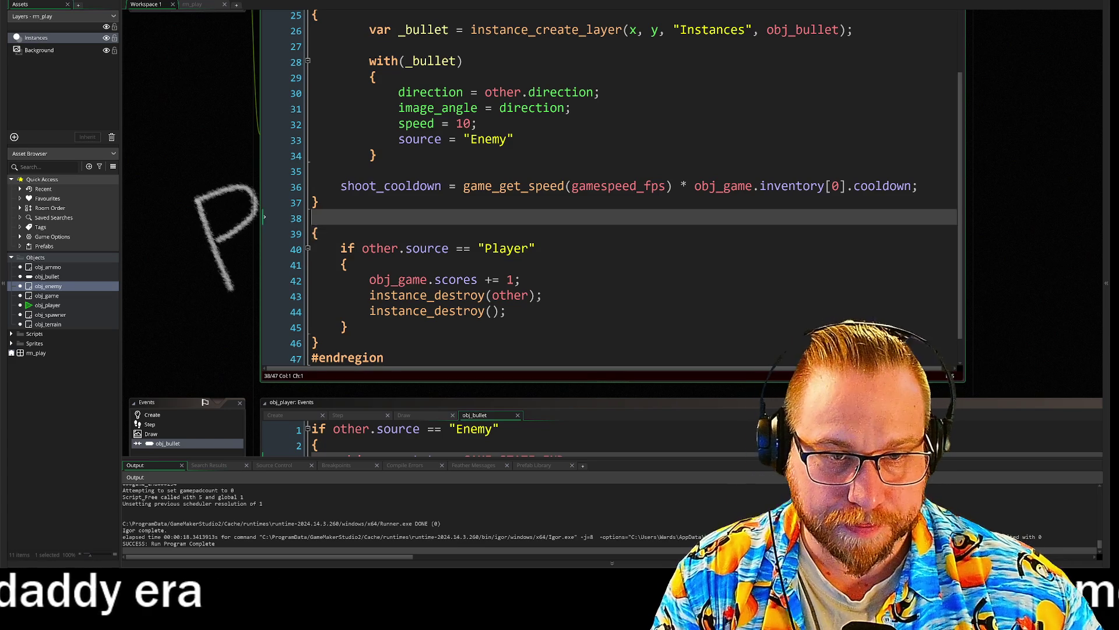
{"action": "key", "text": "Return"}
{"action": "type", "text": "{"}
{"action": "key", "text": "Up"}
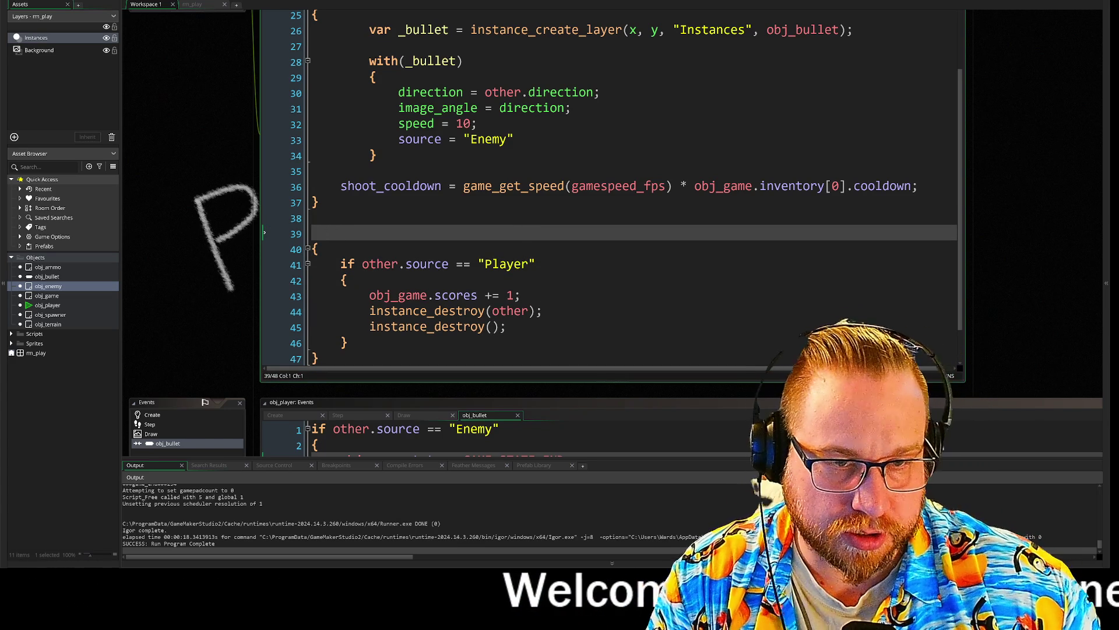
- Move the other.source == 'Player' condition to its own line prefixed with '&&'
{"action": "left_click", "coordinate": [362, 264]}
{"action": "key", "text": "Return"}
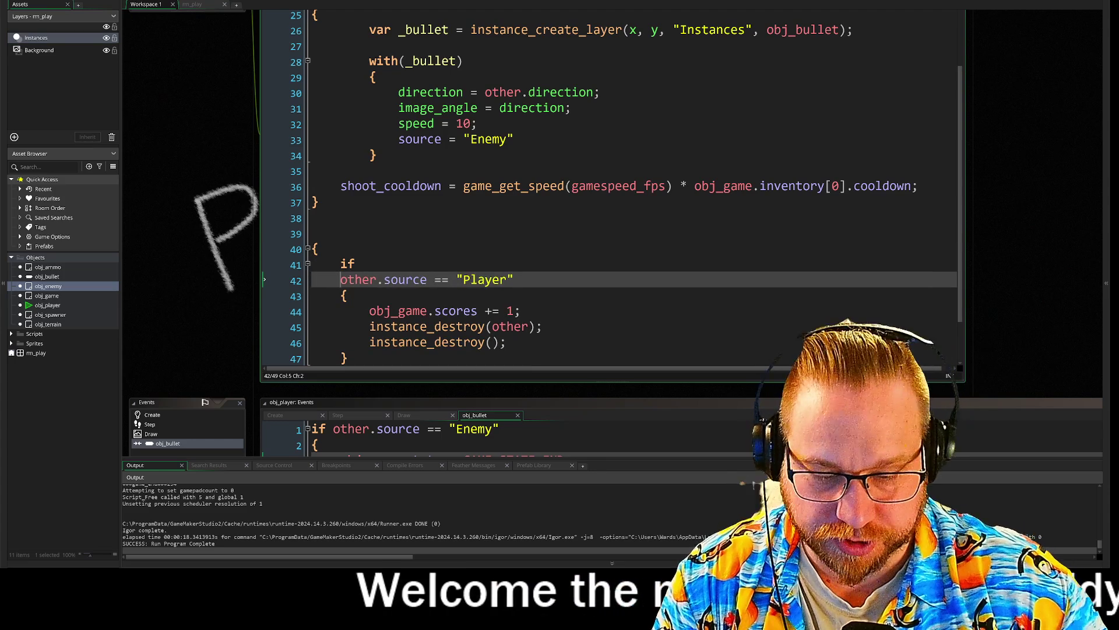
{"action": "type", "text": "&&"}
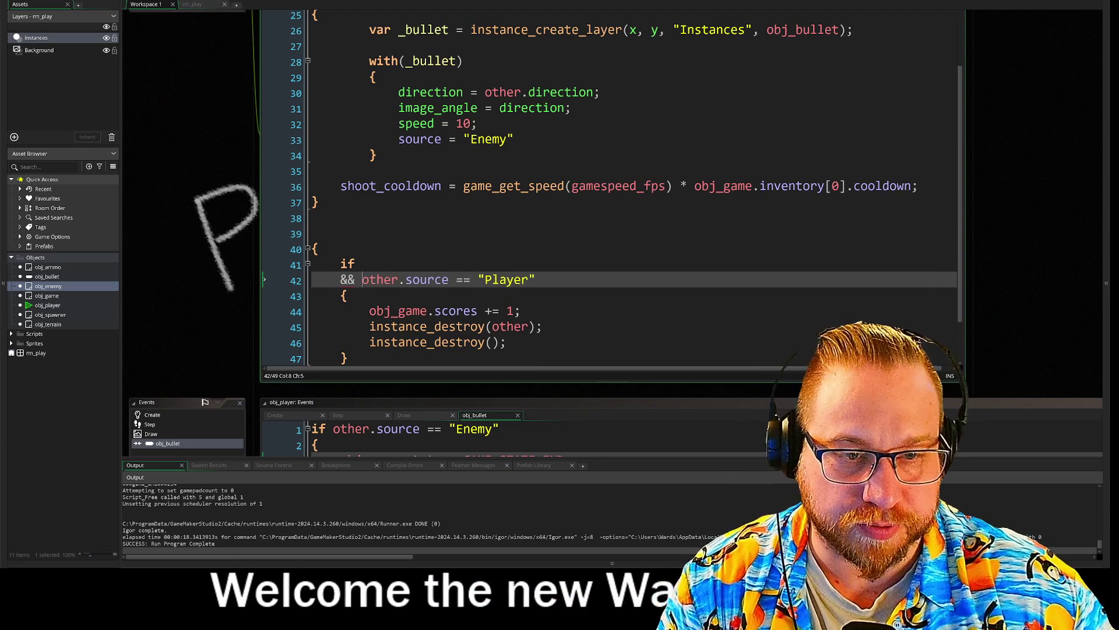
{"action": "key", "text": "Up"}
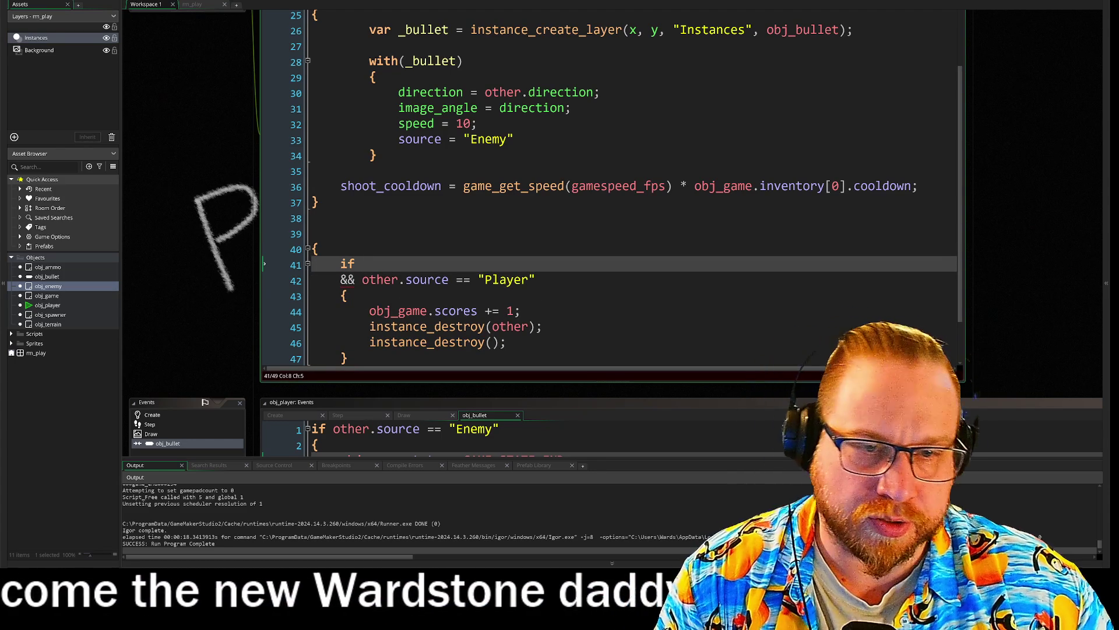
{"action": "left_click", "coordinate": [319, 249]}
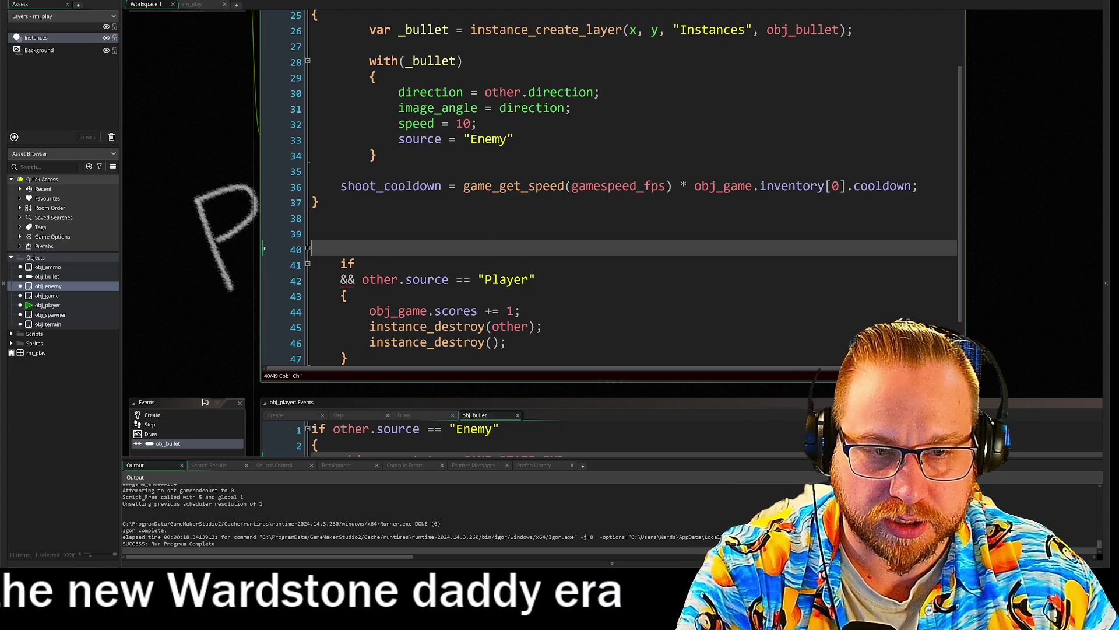
{"action": "key", "text": "BackSpace"}
{"action": "scroll", "coordinate": [583, 204], "scroll_direction": "down", "scroll_amount": 1}
{"action": "left_click", "coordinate": [313, 316]}
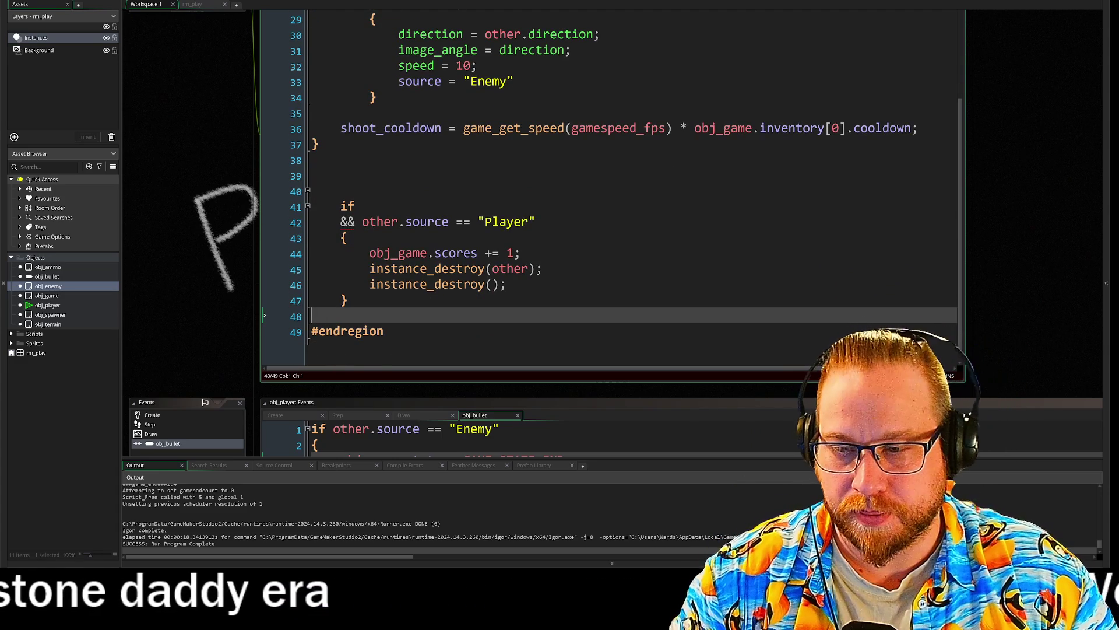
{"action": "left_click", "coordinate": [337, 301]}
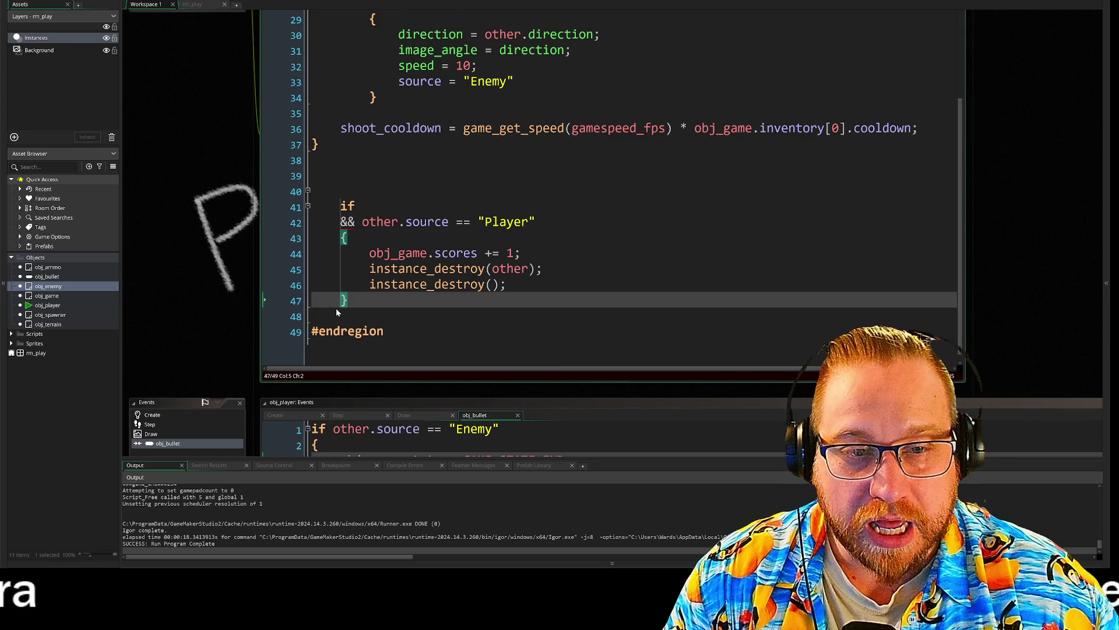
{"action": "key", "text": "ctrl+z"}
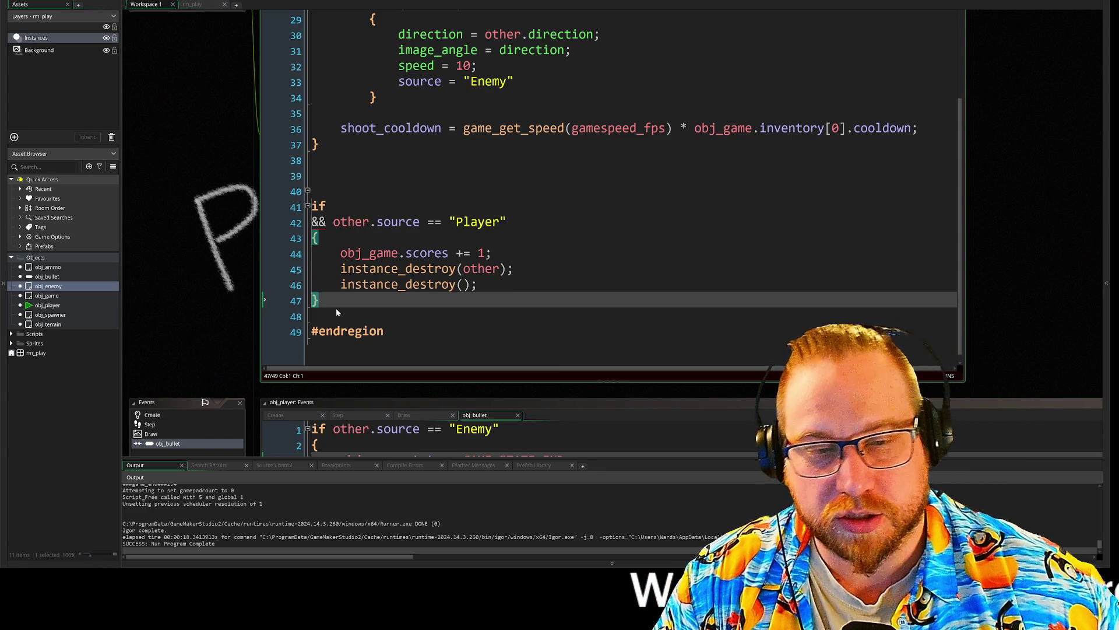
{"action": "left_click", "coordinate": [333, 206]}
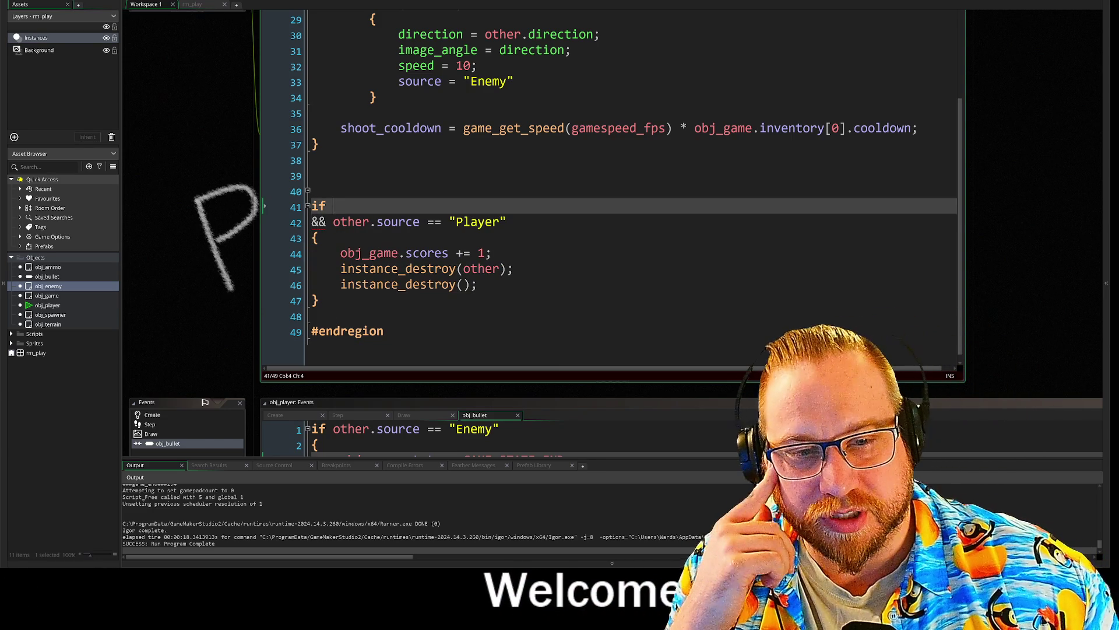
{"action": "left_click", "coordinate": [315, 160]}
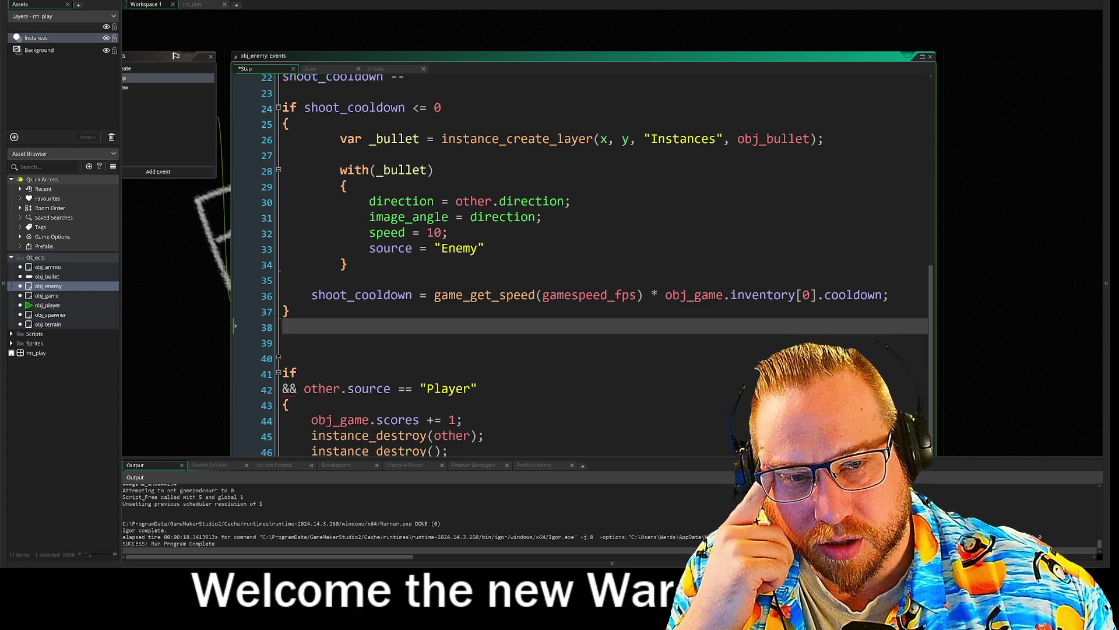
{"action": "scroll", "coordinate": [583, 262], "scroll_direction": "up", "scroll_amount": 5}
{"action": "scroll", "coordinate": [583, 262], "scroll_direction": "up", "scroll_amount": 3}
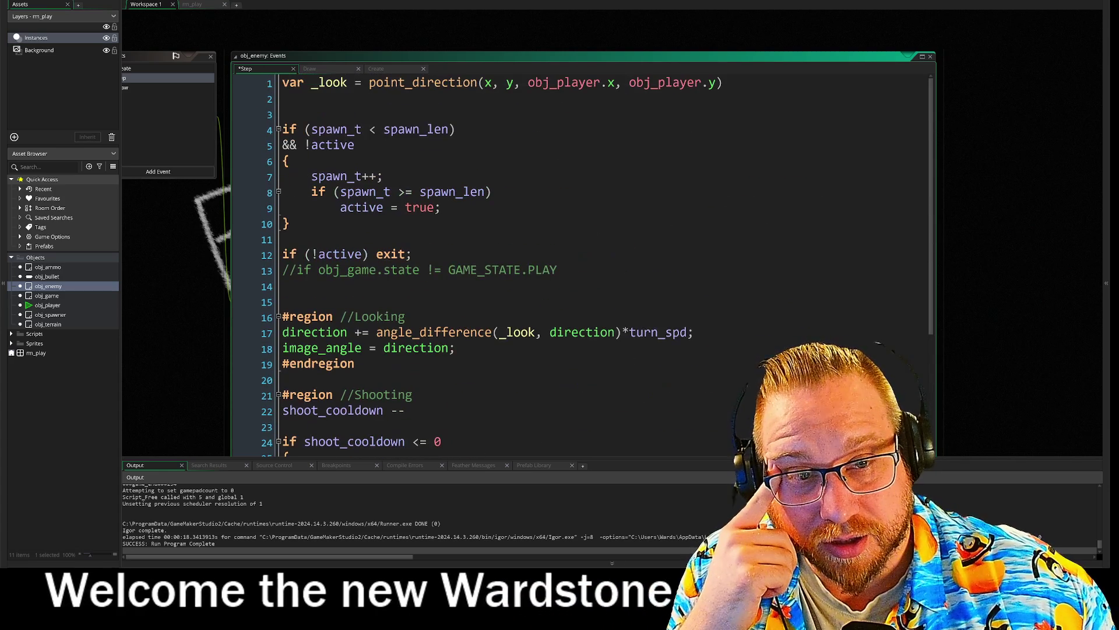
{"action": "scroll", "coordinate": [583, 262], "scroll_direction": "down", "scroll_amount": 3}
{"action": "scroll", "coordinate": [583, 262], "scroll_direction": "down", "scroll_amount": 3}
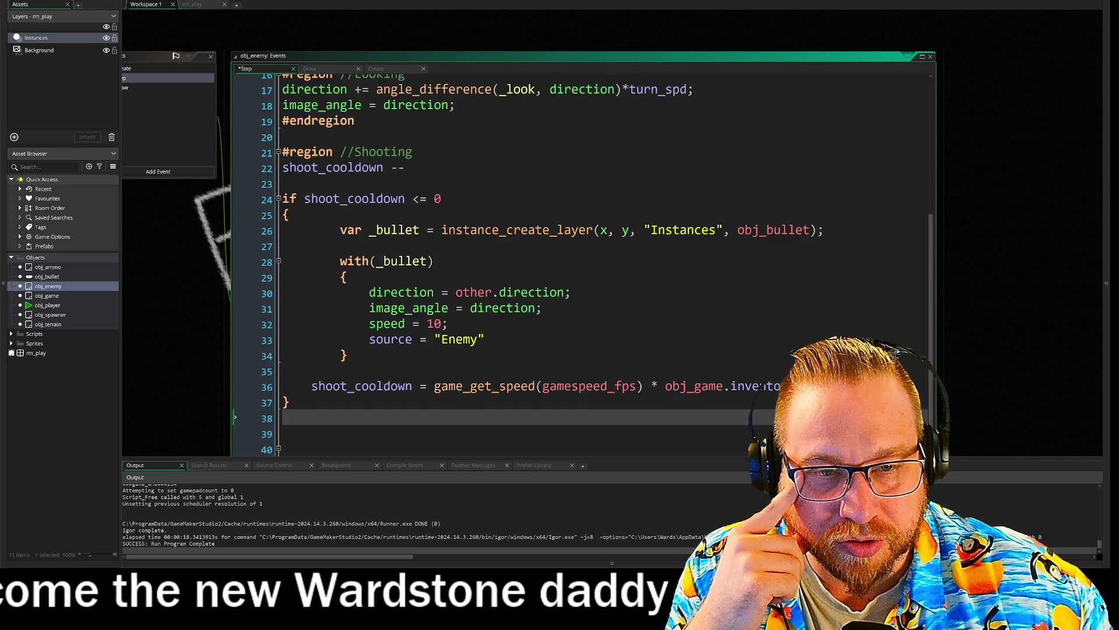
{"action": "left_click_drag", "start_coordinate": [176, 340], "coordinate": [171, 285]}
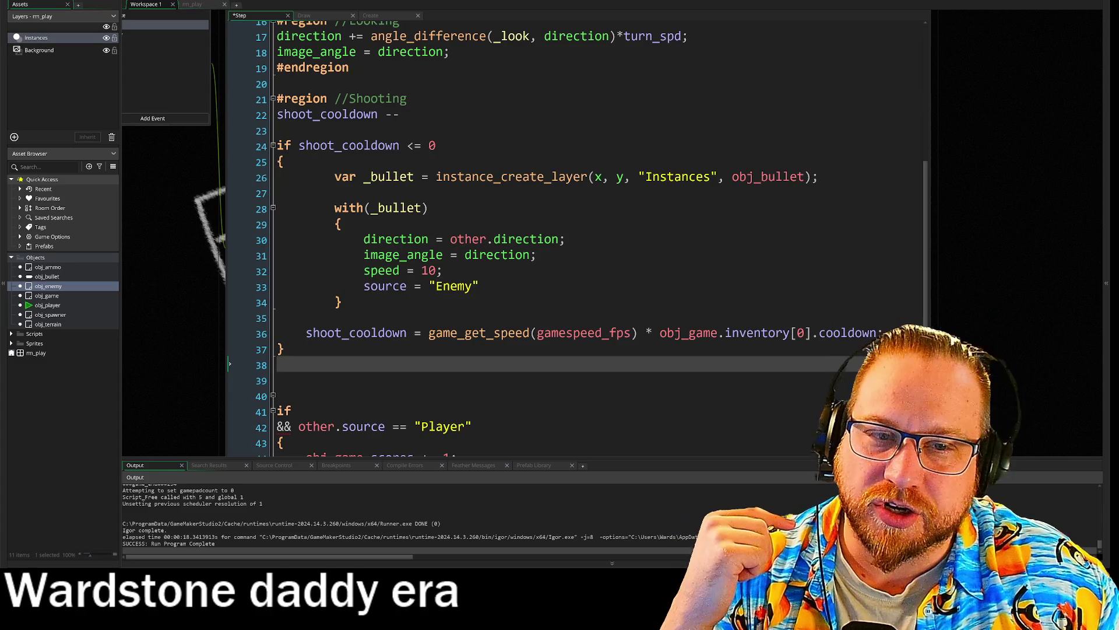
{"action": "mouse_move", "coordinate": [277, 145]}
{"action": "left_mouse_down"}
{"action": "mouse_move", "coordinate": [439, 220]}
{"action": "mouse_move", "coordinate": [419, 291]}
{"action": "mouse_move", "coordinate": [285, 348]}
{"action": "left_mouse_up"}
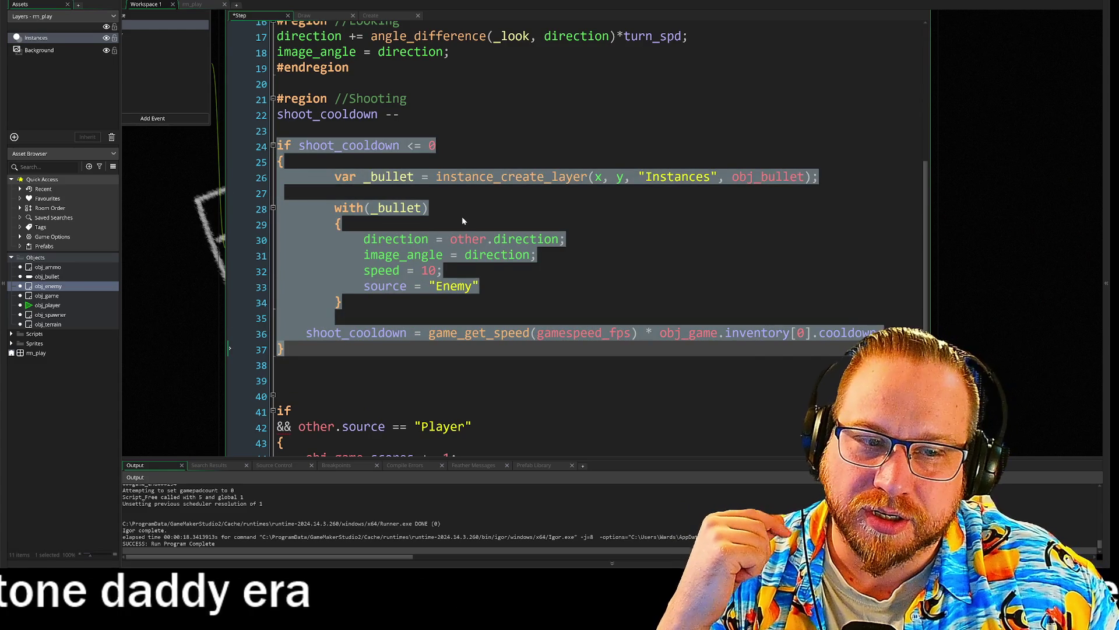
{"action": "left_click", "coordinate": [462, 220]}
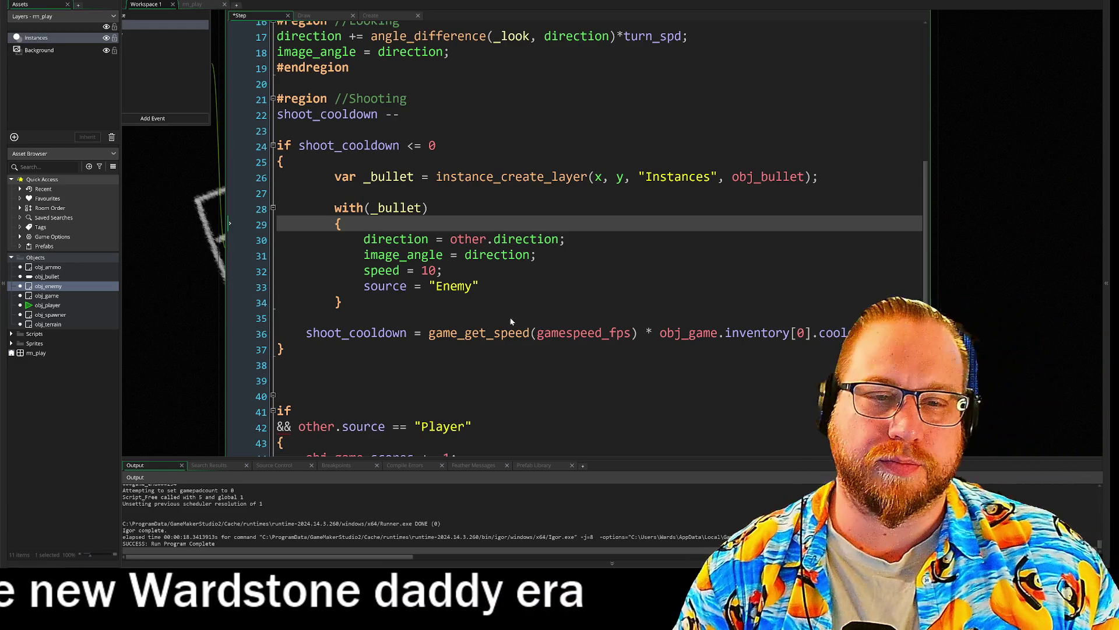
{"action": "scroll", "coordinate": [583, 233], "scroll_direction": "down", "scroll_amount": 3}
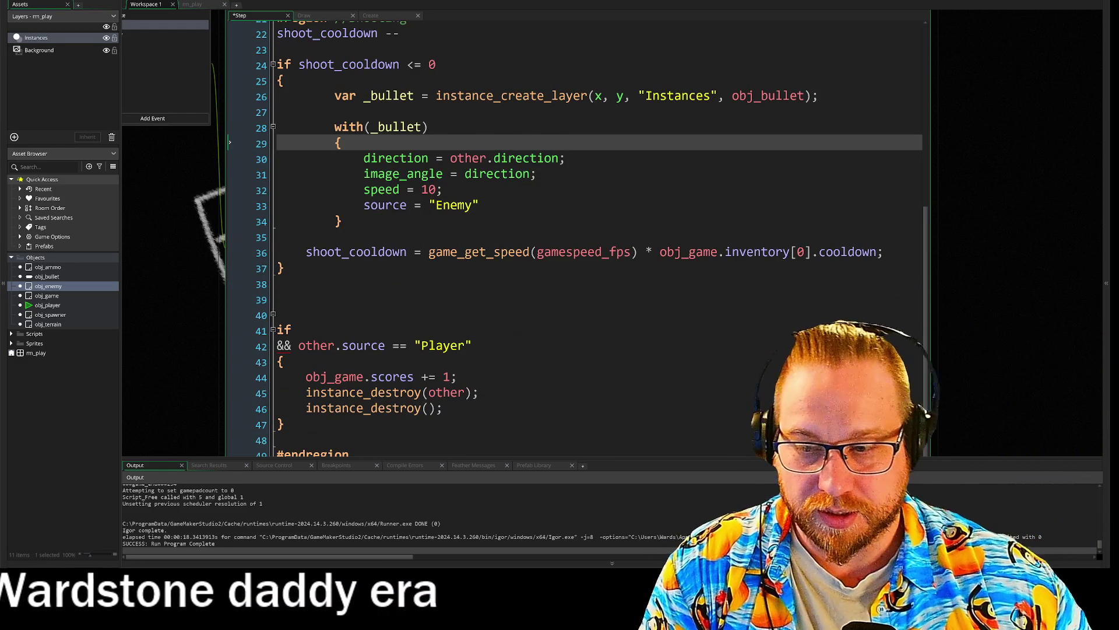
{"action": "scroll", "coordinate": [583, 233], "scroll_direction": "down", "scroll_amount": 1}
{"action": "left_click", "coordinate": [299, 309]}
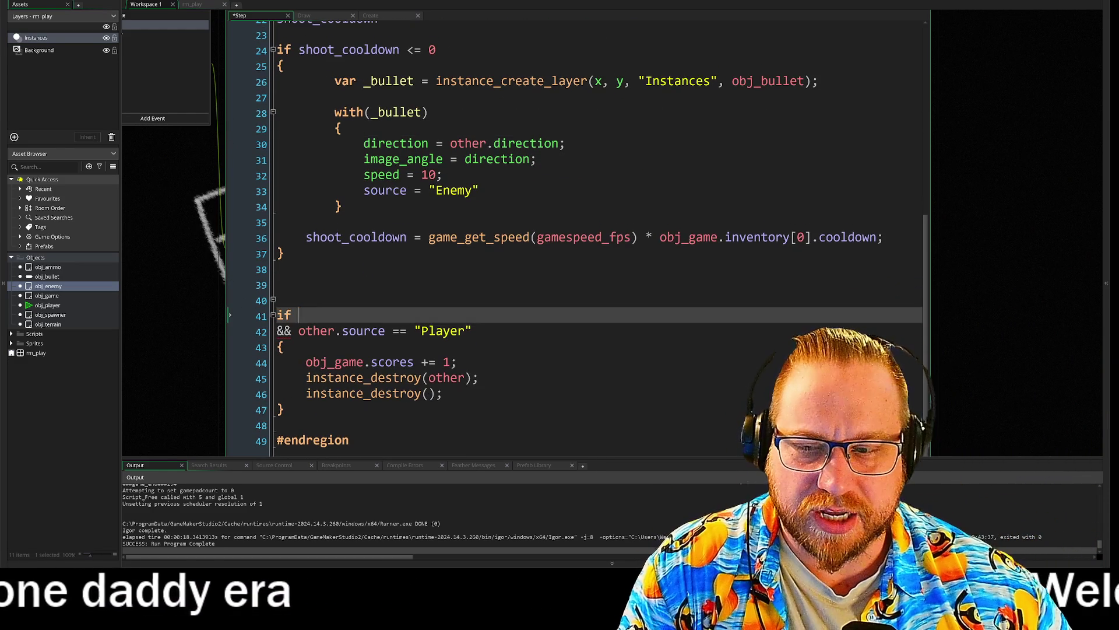
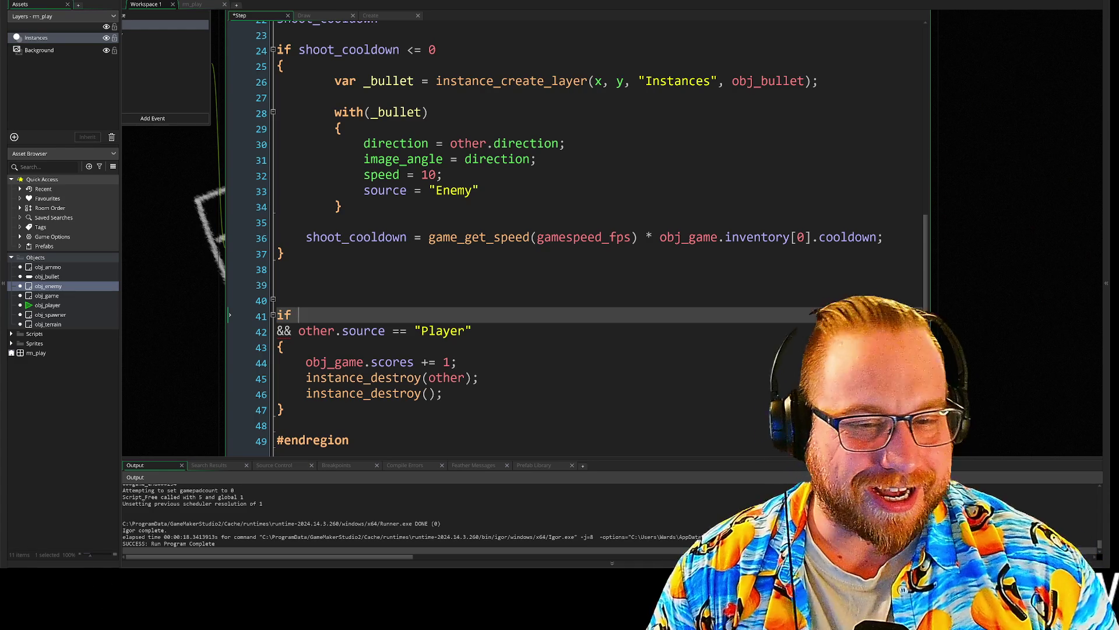
- Insert a blank line 40 above the hit check and type var
{"action": "key", "text": "Up"}
{"action": "key", "text": "Up"}
{"action": "key", "text": "Return"}
{"action": "type", "text": "VAR"}
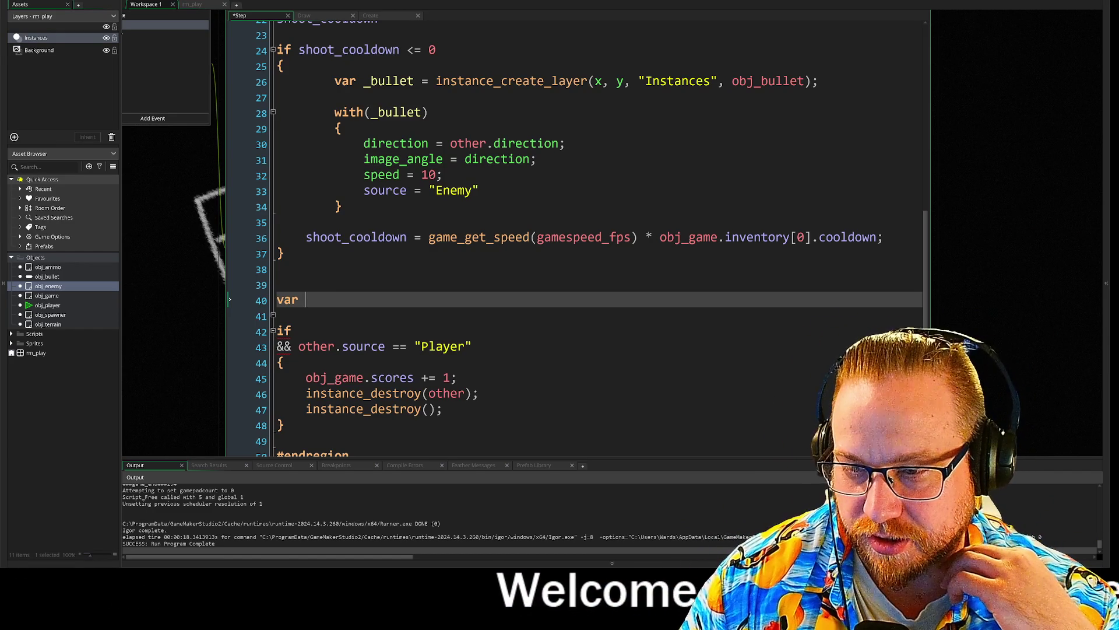
- Review the bullet-creation code on lines 26–32 and the player-bullet hit block on lines 43–48
{"action": "scroll", "coordinate": [577, 233], "scroll_direction": "down", "scroll_amount": 1}
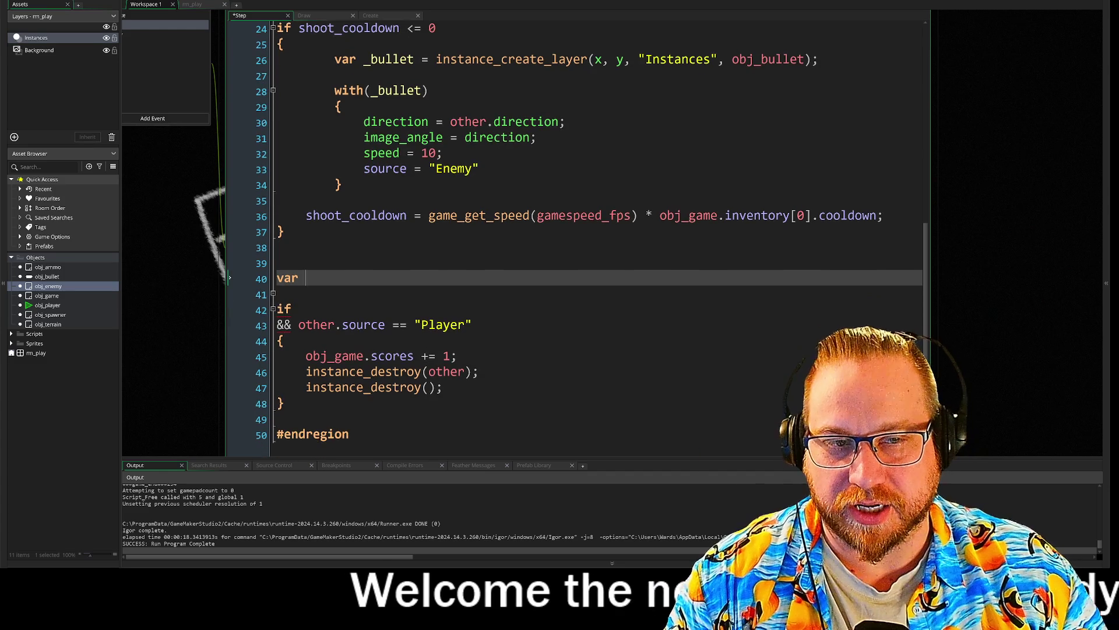
{"action": "scroll", "coordinate": [577, 234], "scroll_direction": "up", "scroll_amount": 8}
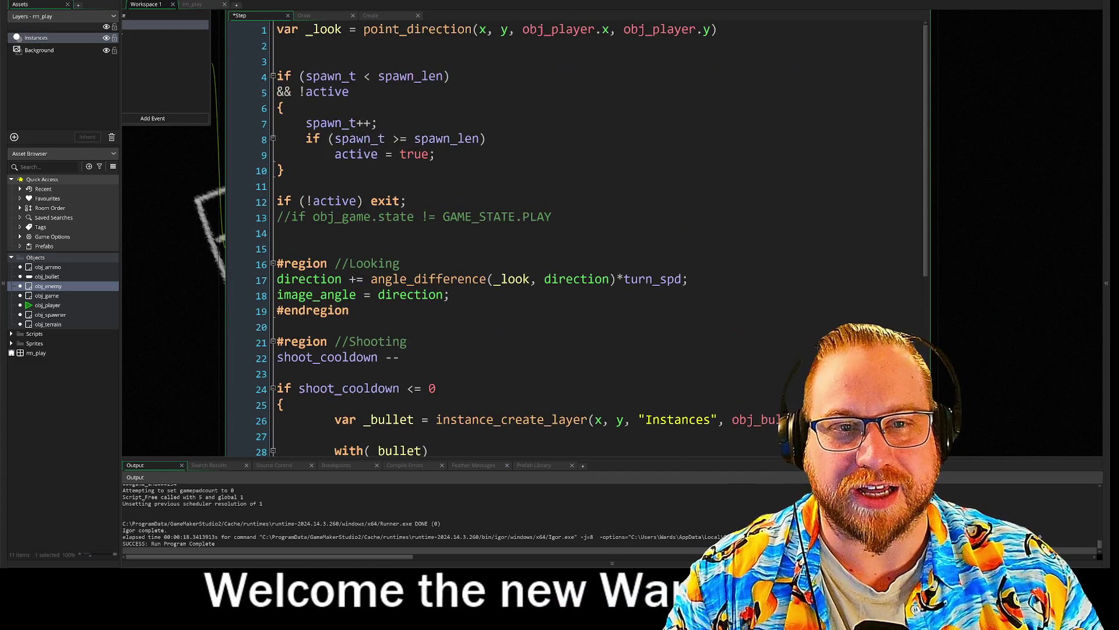
{"action": "scroll", "coordinate": [578, 233], "scroll_direction": "down", "scroll_amount": 8}
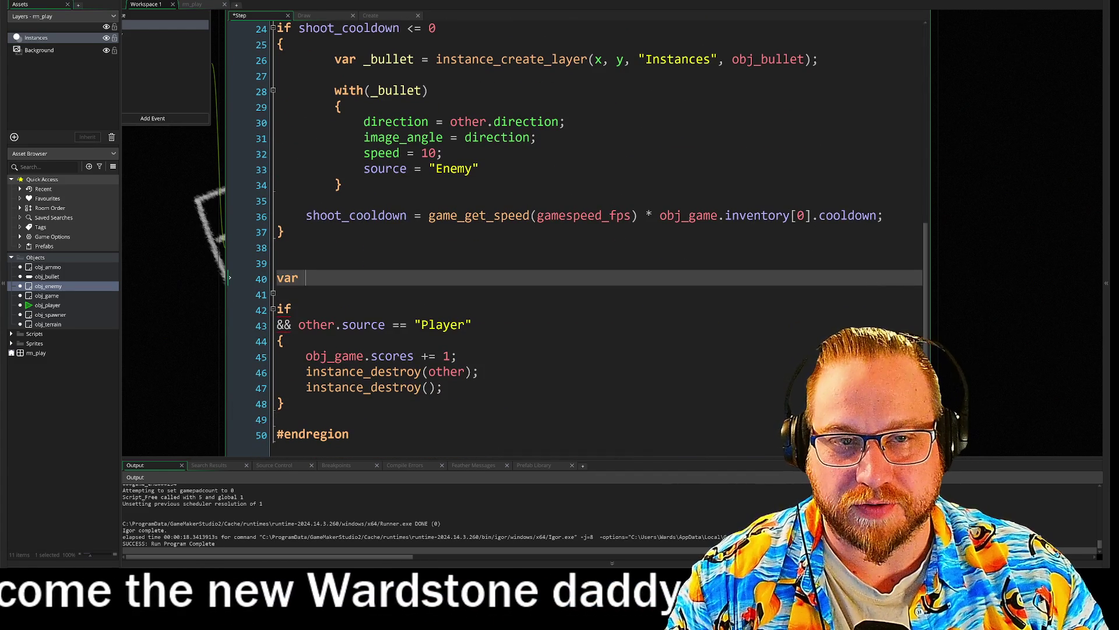
{"action": "left_click_drag", "start_coordinate": [280, 61], "coordinate": [230, 158]}
{"action": "left_click_drag", "start_coordinate": [283, 409], "coordinate": [229, 330]}
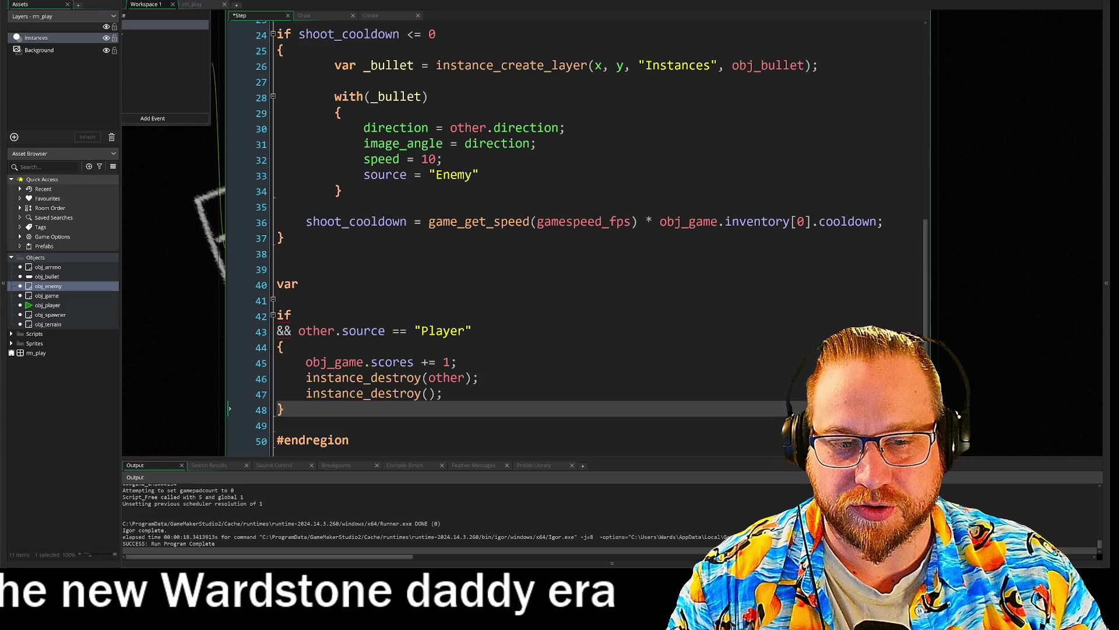
{"action": "left_click_drag", "start_coordinate": [284, 410], "coordinate": [229, 331]}
{"action": "key", "text": "ctrl+z"}
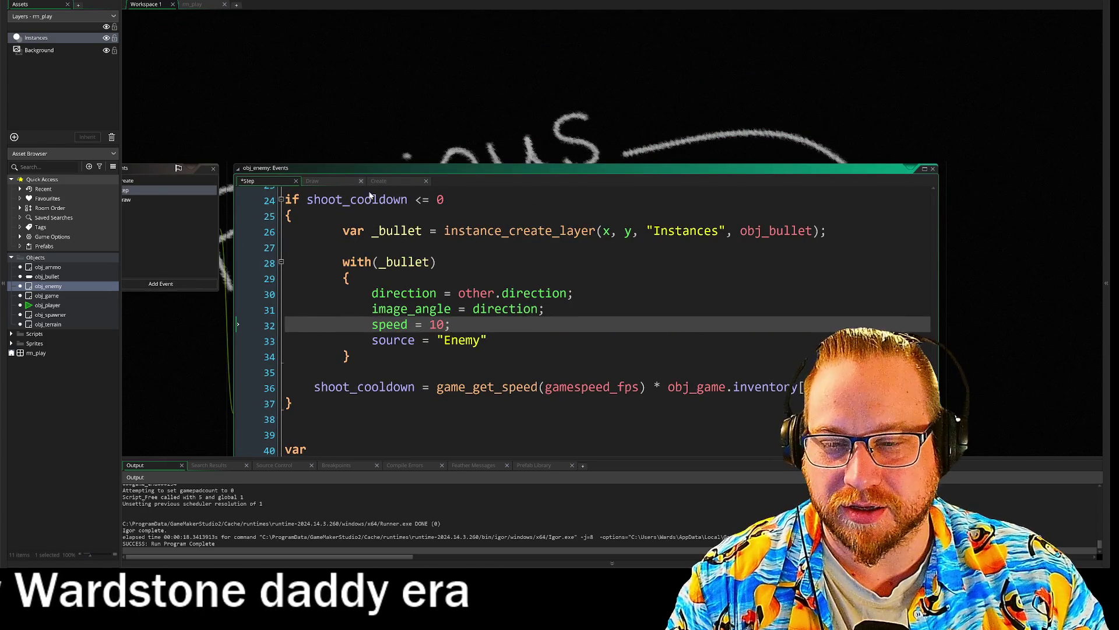
- Type instance_ after var on line 40 and browse suggestions toward instance_create_layer
{"action": "key", "text": "ctrl+z"}
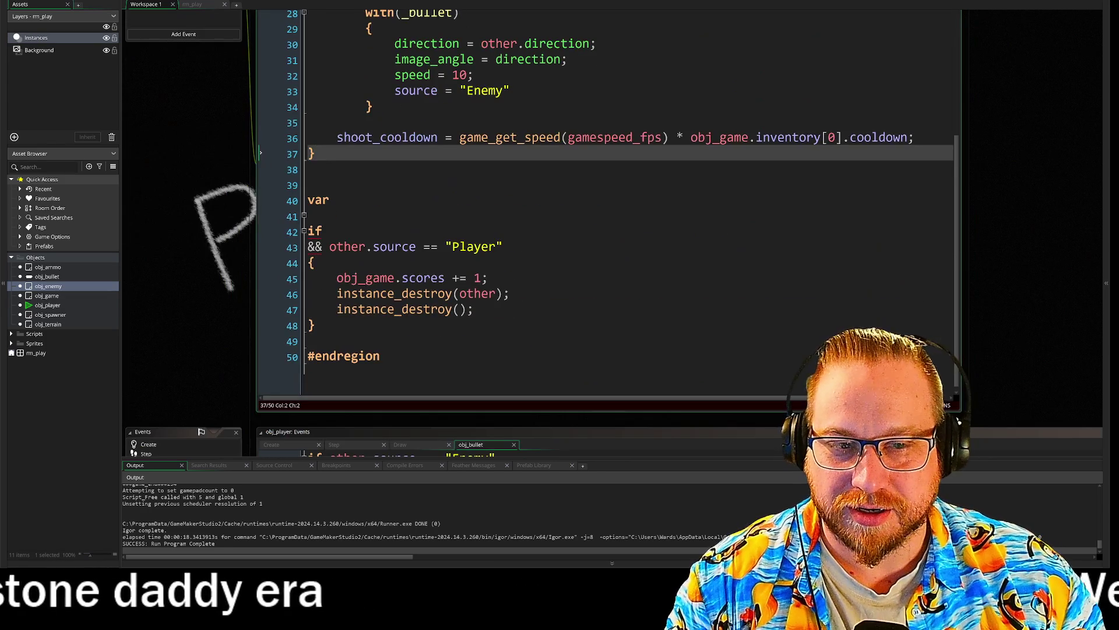
{"action": "left_click", "coordinate": [330, 231]}
{"action": "left_click", "coordinate": [337, 200]}
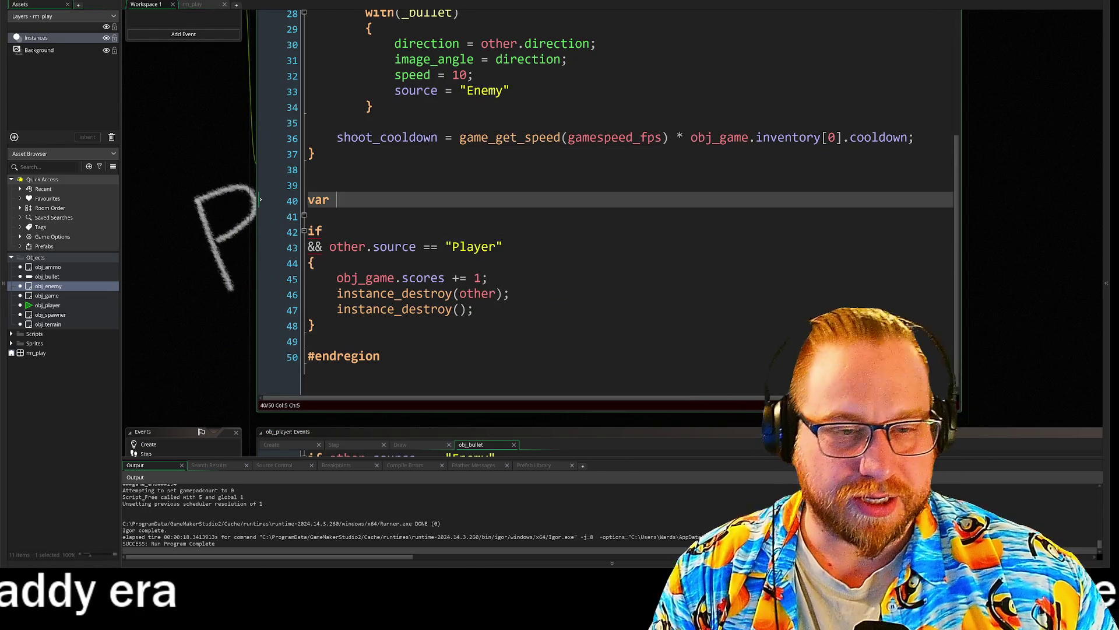
{"action": "type", "text": "insty"}
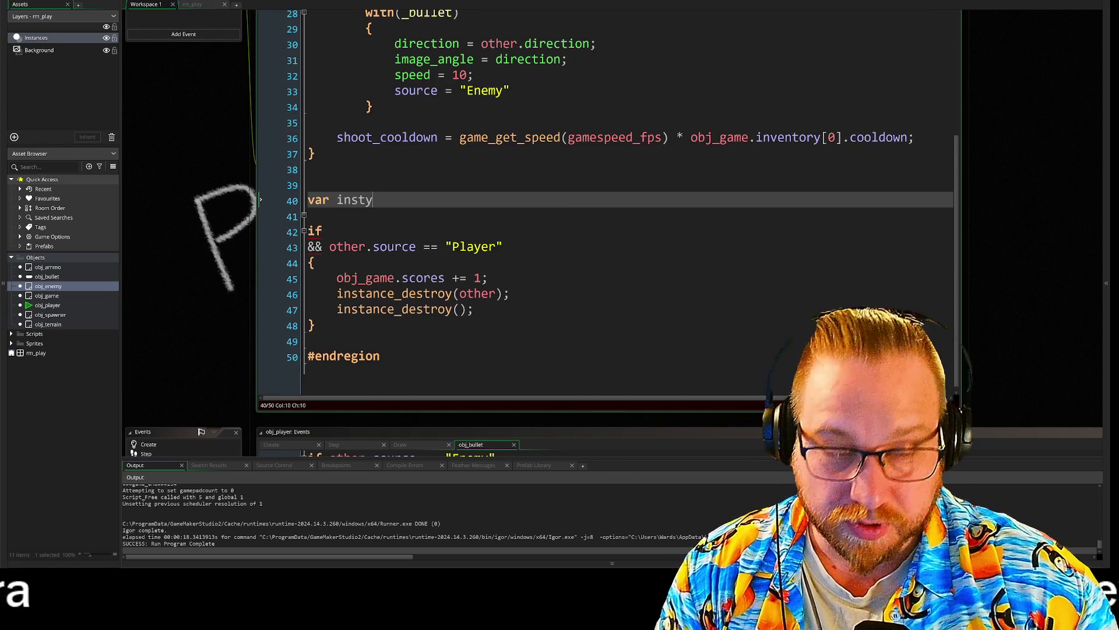
{"action": "type", "text": "t"}
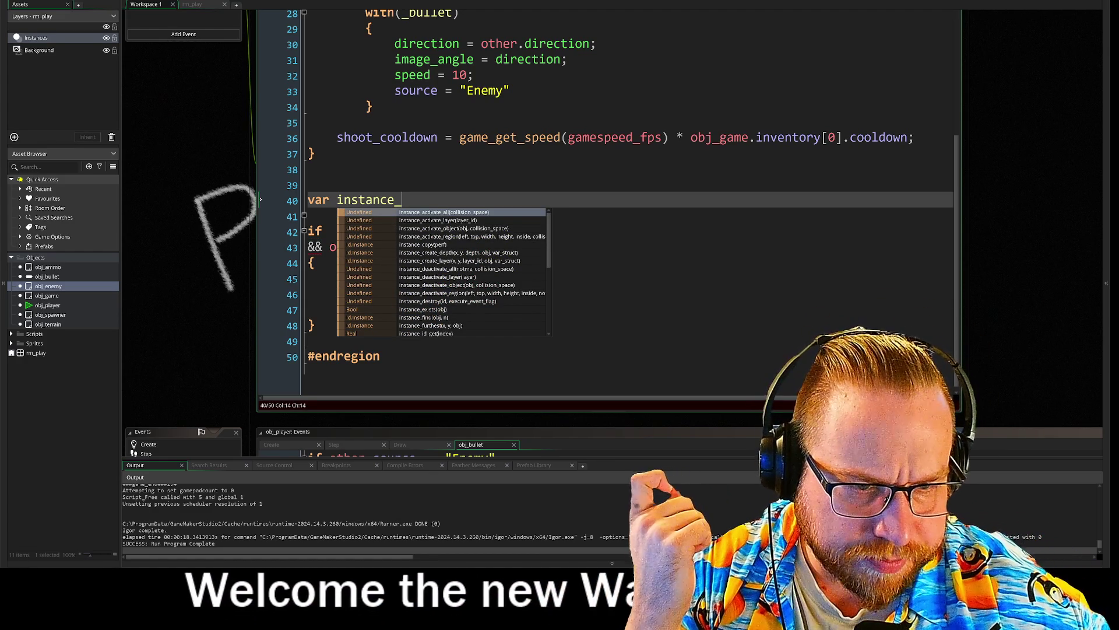
{"action": "key", "text": "Down"}
{"action": "key", "text": "Down"}
{"action": "key", "text": "Down"}
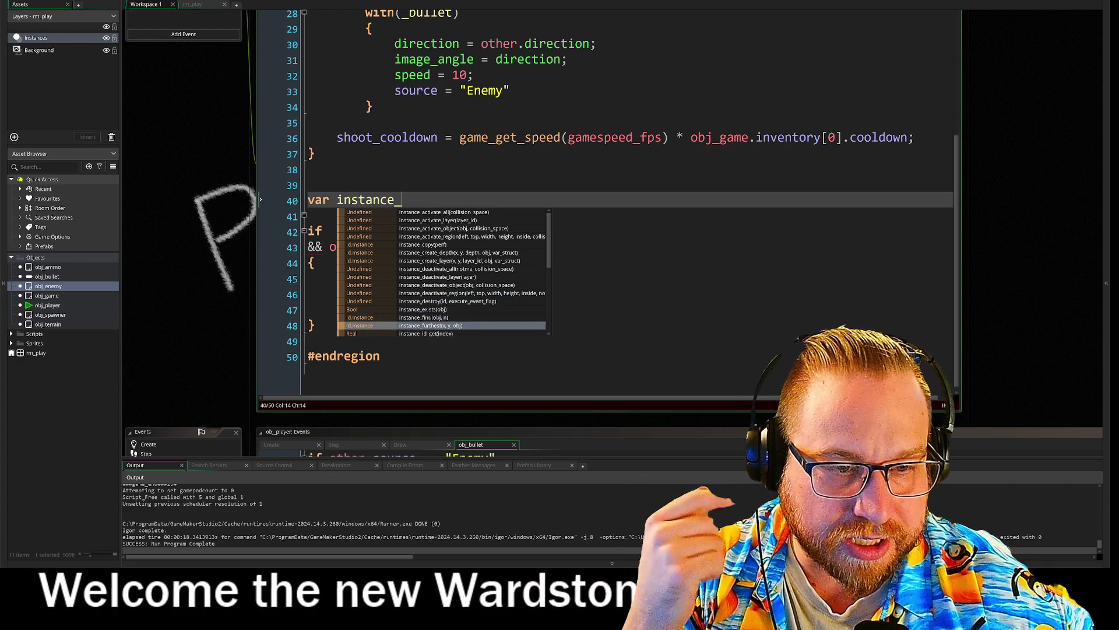
{"action": "key", "text": "Up"}
{"action": "key", "text": "Up"}
{"action": "key", "text": "Up"}
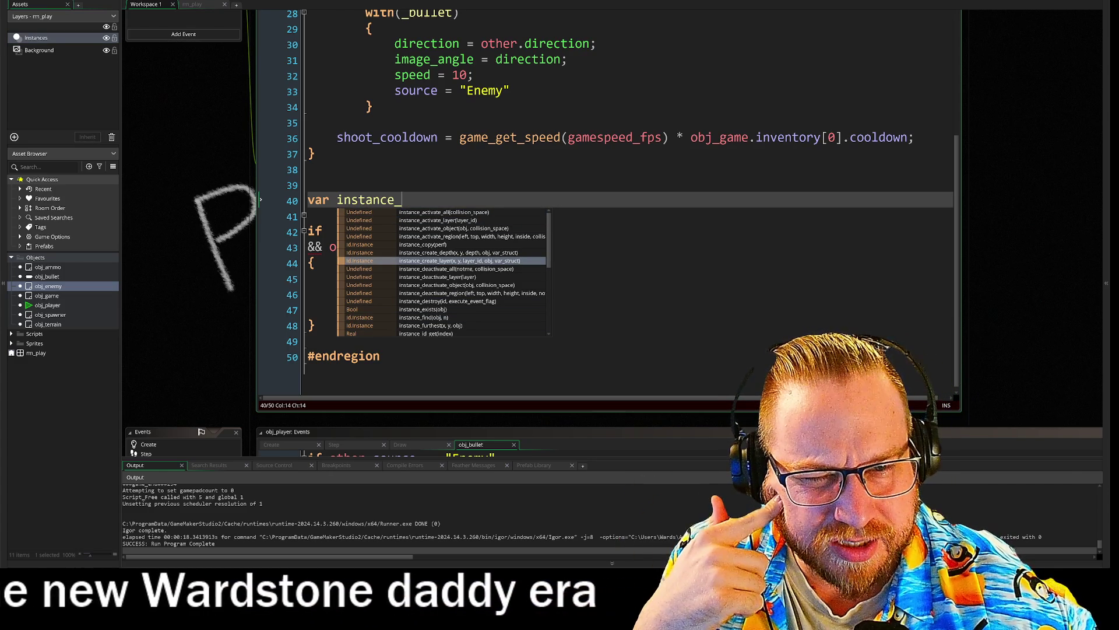
{"action": "left_click", "coordinate": [309, 185]}
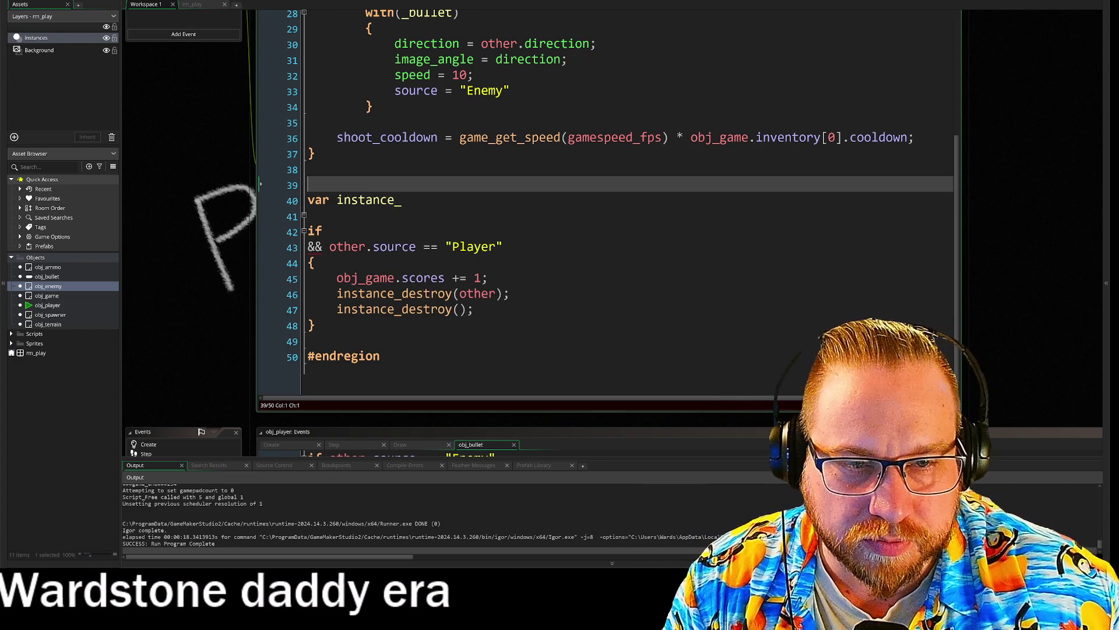
{"action": "left_click", "coordinate": [330, 200]}
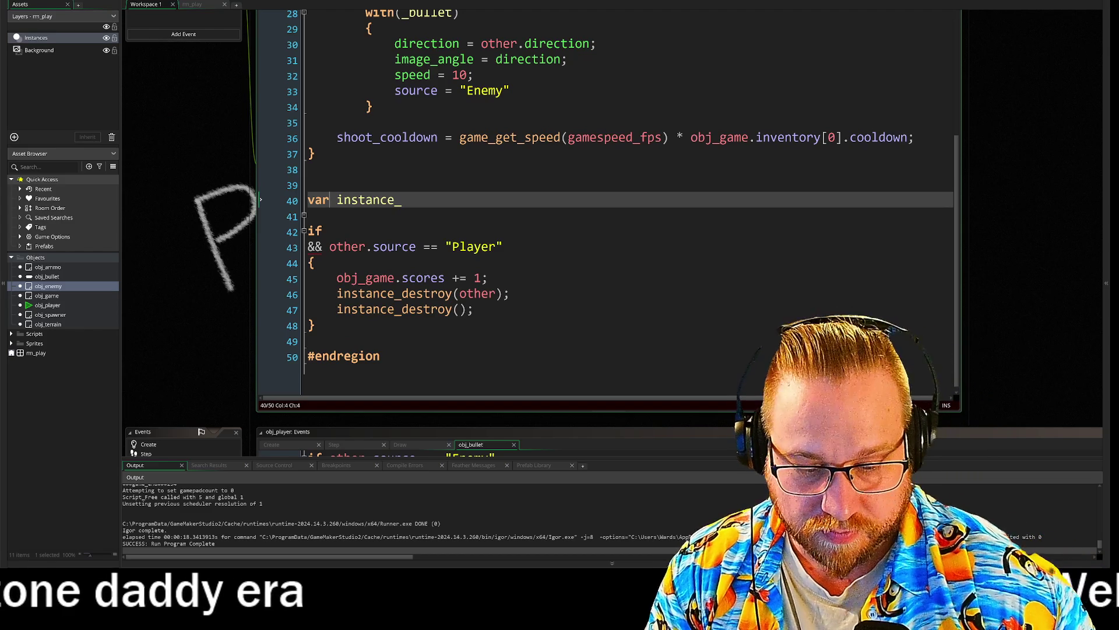
- Check how line 26 creates obj_bullet, then name the line-40 variable _death
{"action": "scroll", "coordinate": [583, 234], "scroll_direction": "up", "scroll_amount": 3}
{"action": "scroll", "coordinate": [583, 280], "scroll_direction": "up", "scroll_amount": 3}
{"action": "scroll", "coordinate": [583, 279], "scroll_direction": "down", "scroll_amount": 1}
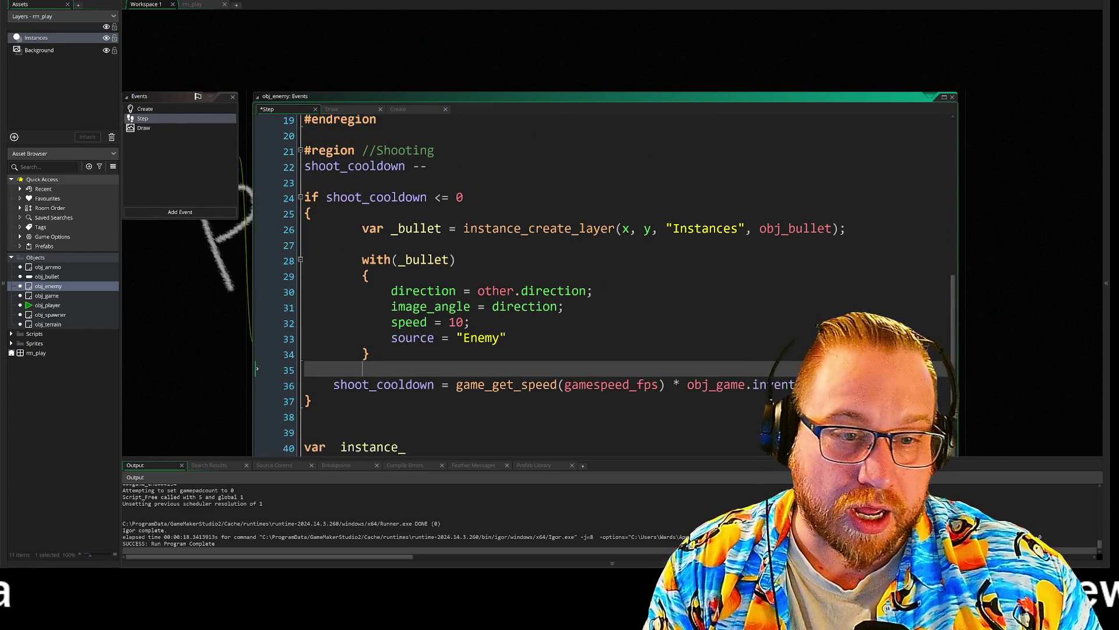
{"action": "scroll", "coordinate": [583, 280], "scroll_direction": "down", "scroll_amount": 2}
{"action": "scroll", "coordinate": [583, 280], "scroll_direction": "up", "scroll_amount": 2}
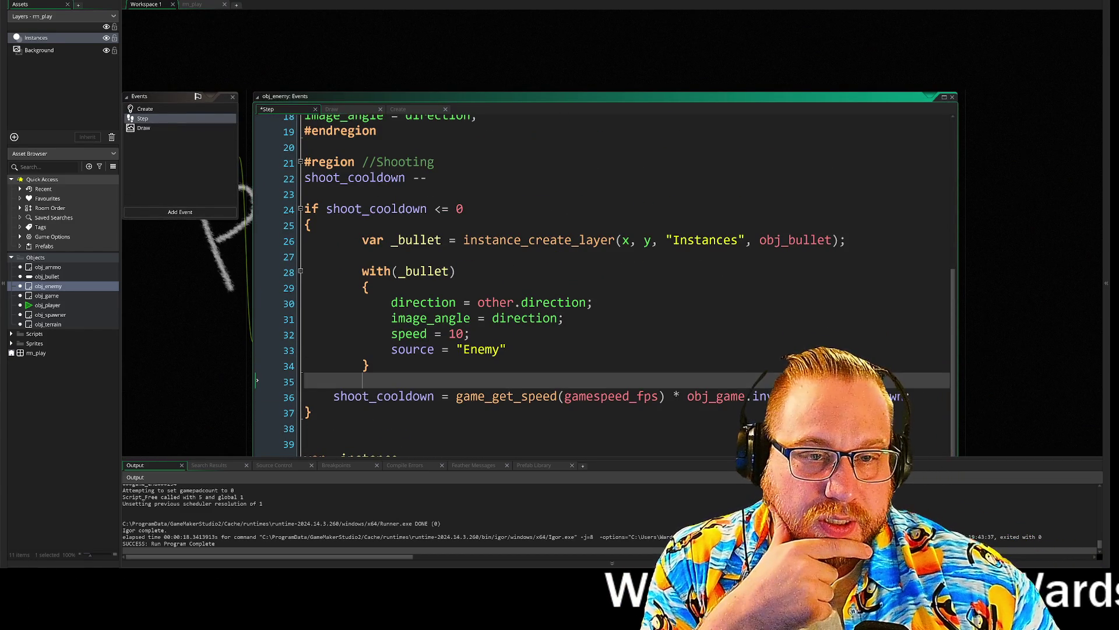
{"action": "left_click_drag", "start_coordinate": [362, 239], "coordinate": [831, 240]}
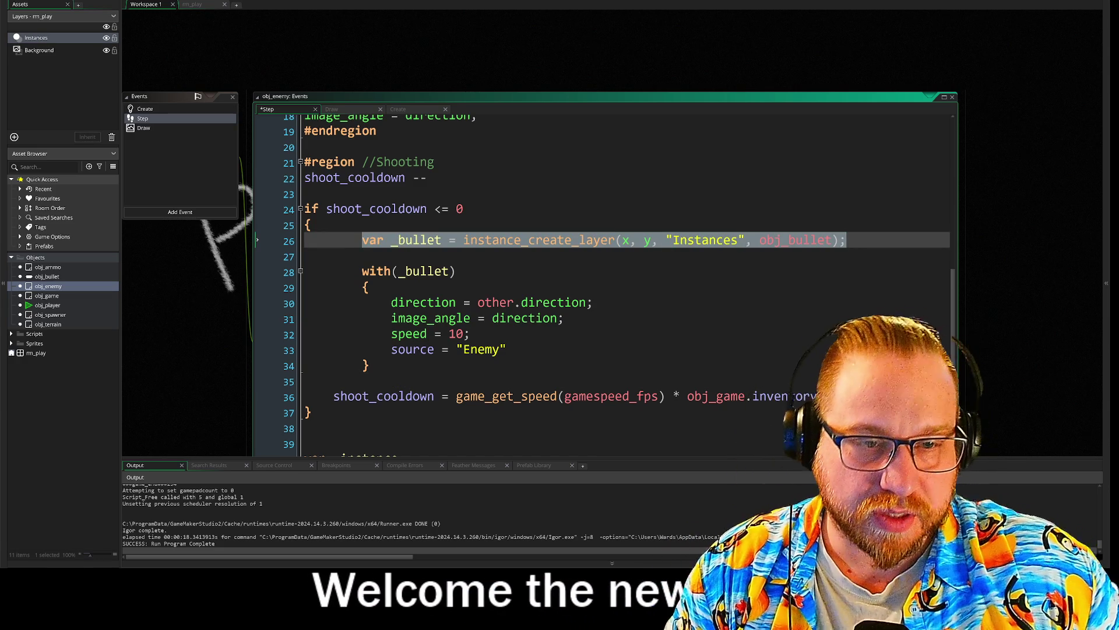
{"action": "left_click", "coordinate": [550, 248]}
{"action": "mouse_move", "coordinate": [794, 244]}
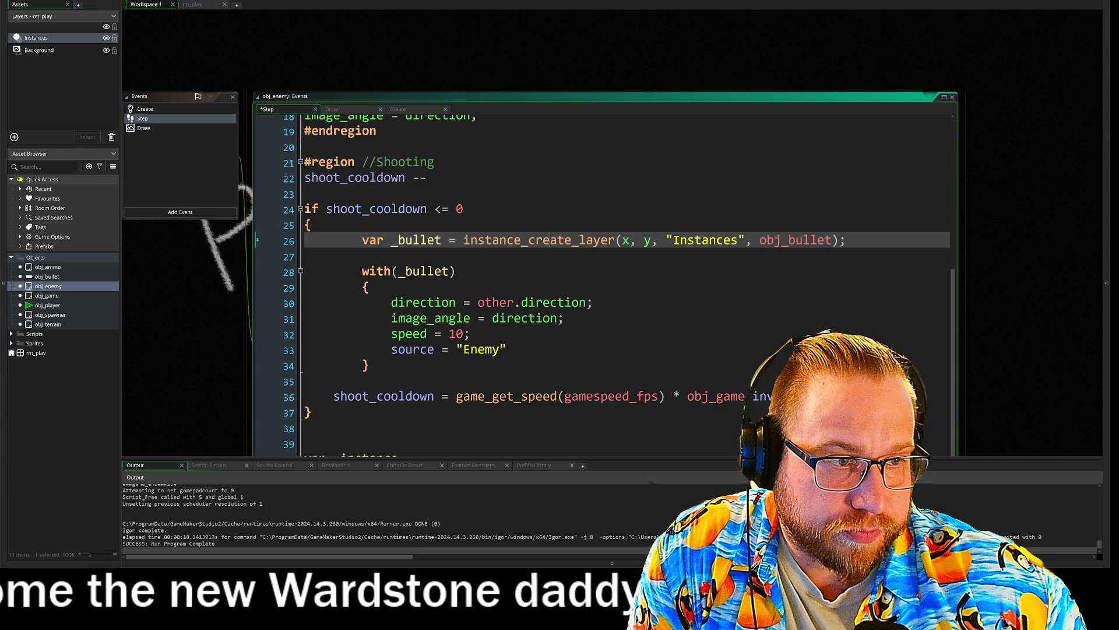
{"action": "left_click_drag", "start_coordinate": [840, 240], "coordinate": [392, 239]}
{"action": "left_click", "coordinate": [840, 240]}
{"action": "scroll", "coordinate": [600, 280], "scroll_direction": "down", "scroll_amount": 2}
{"action": "left_click", "coordinate": [422, 303]}
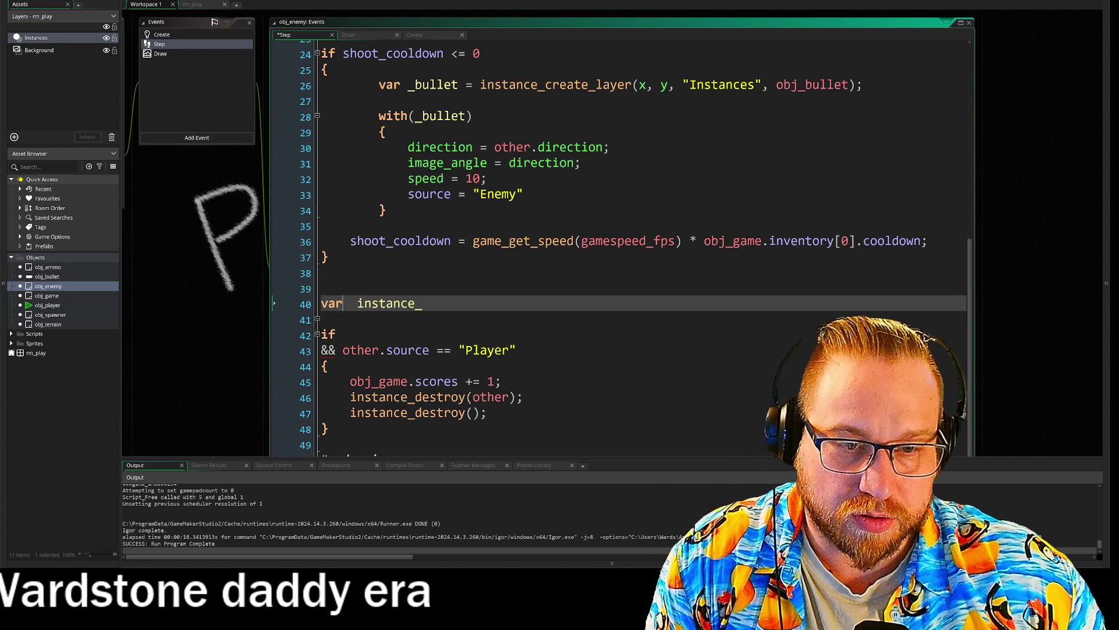
{"action": "type", "text": "_death ="}
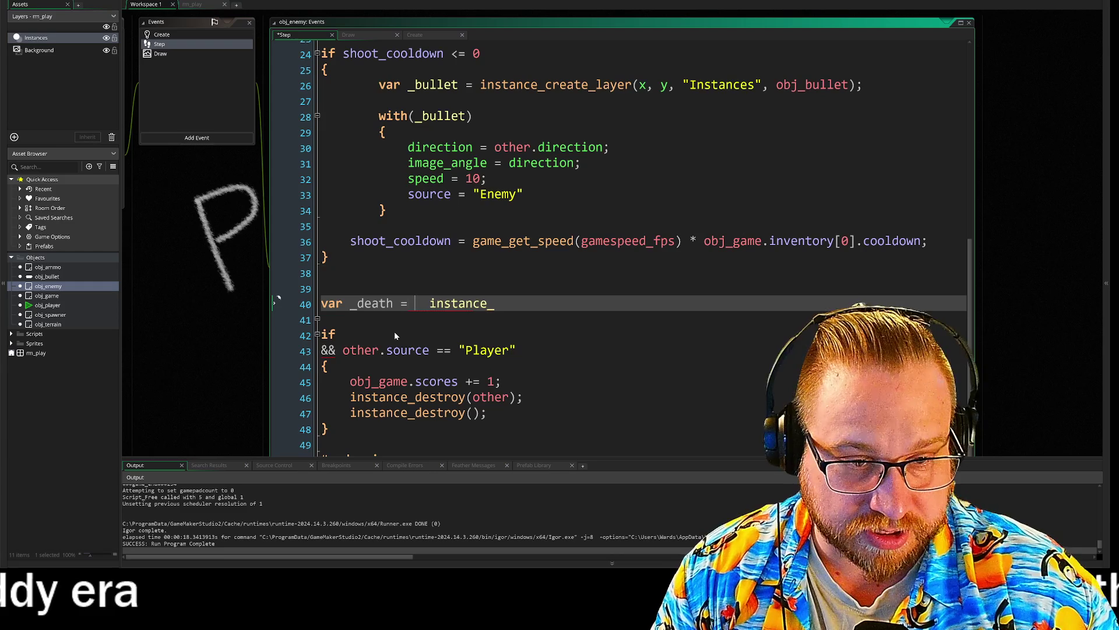
- Remove the extra spaces and instance_ from line 40 and start typing coll
{"action": "key", "text": "Delete"}
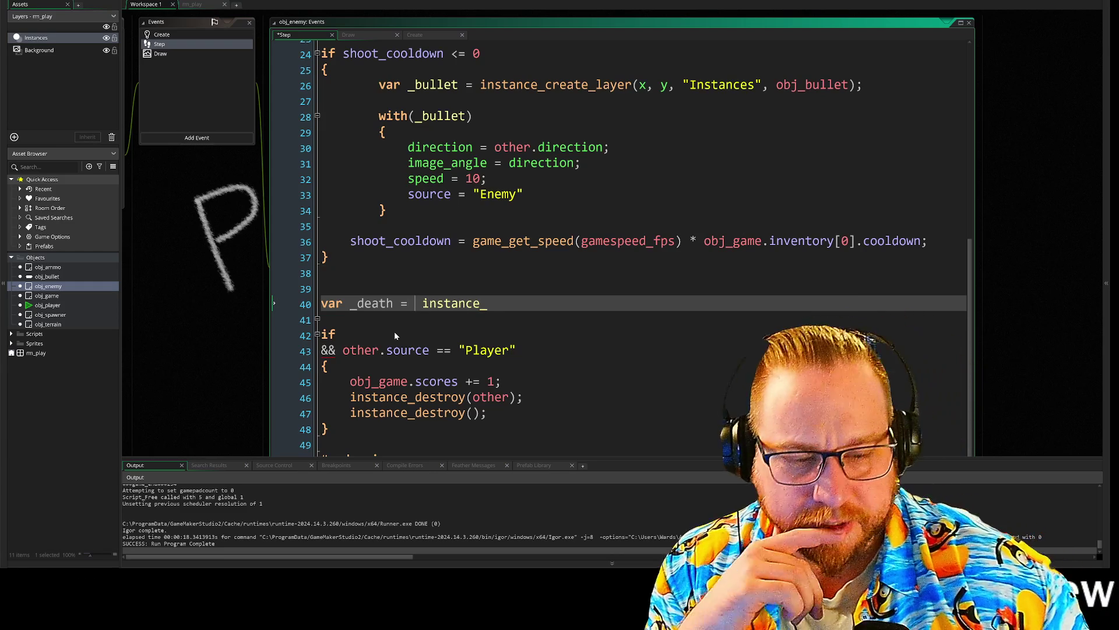
{"action": "key", "text": "Delete"}
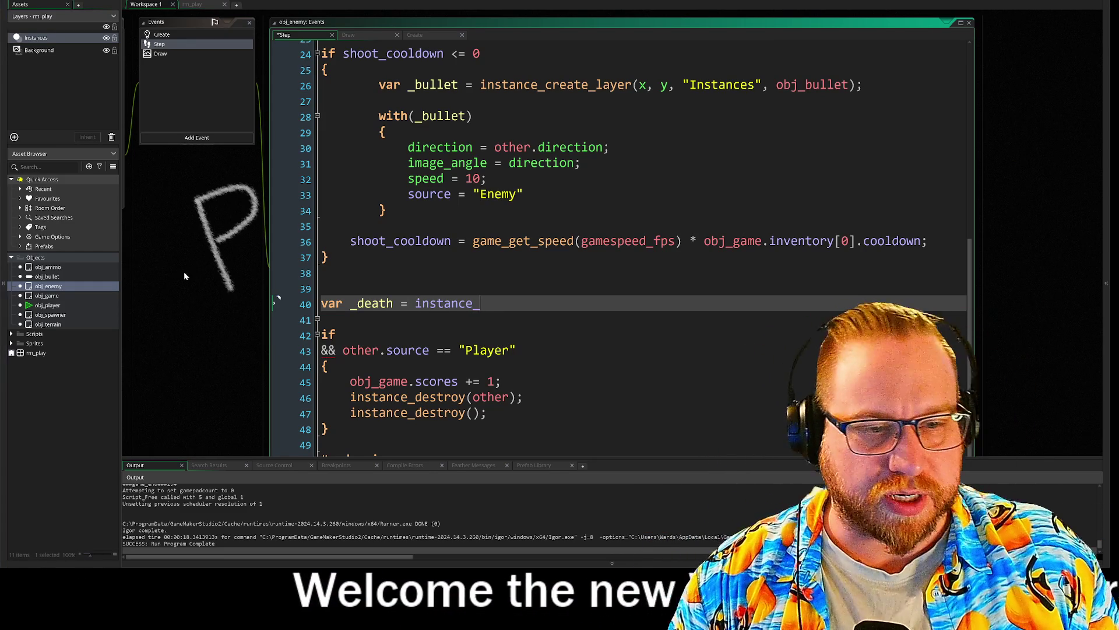
{"action": "key", "text": "BackSpace"}
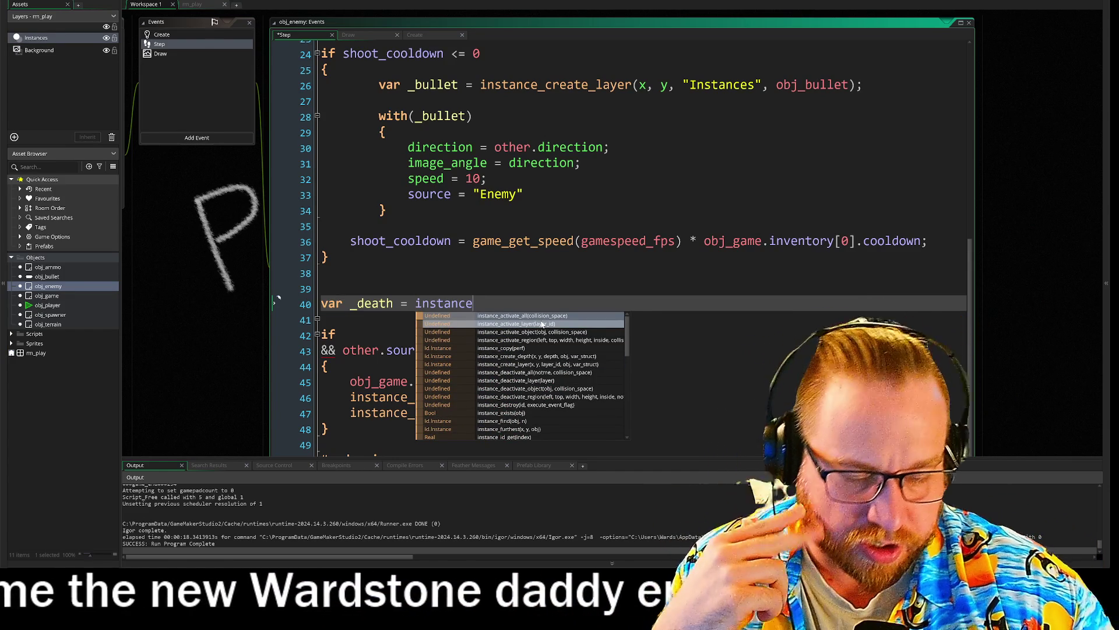
{"action": "key", "text": "BackSpace"}
{"action": "key", "text": "BackSpace"}
{"action": "key", "text": "BackSpace"}
{"action": "type", "text": "coll"}
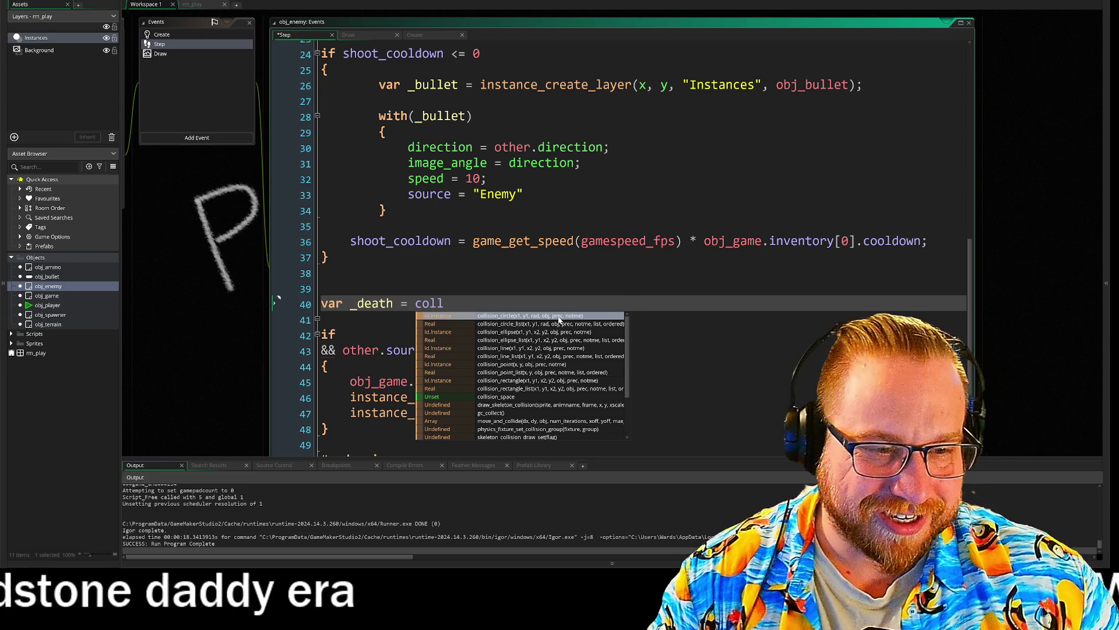
- Complete line 40 as var _death = collision_circle(x, y, 16, obj_bullet, true, true)
{"action": "left_click", "coordinate": [558, 316]}
{"action": "type", "text": "x, y, 16,"}
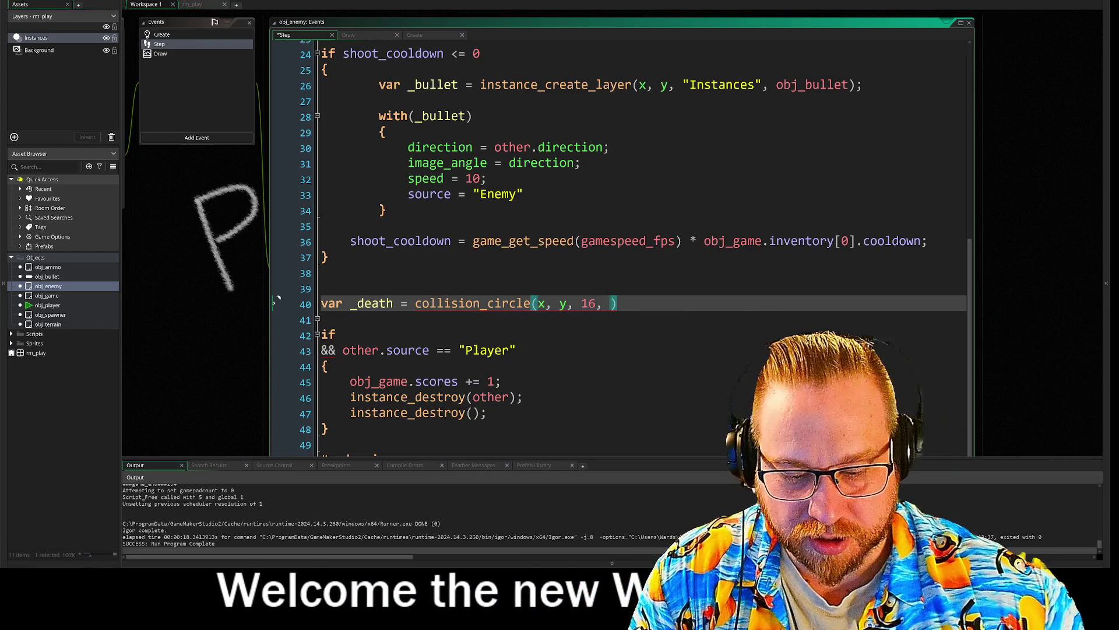
{"action": "type", "text": "obj"}
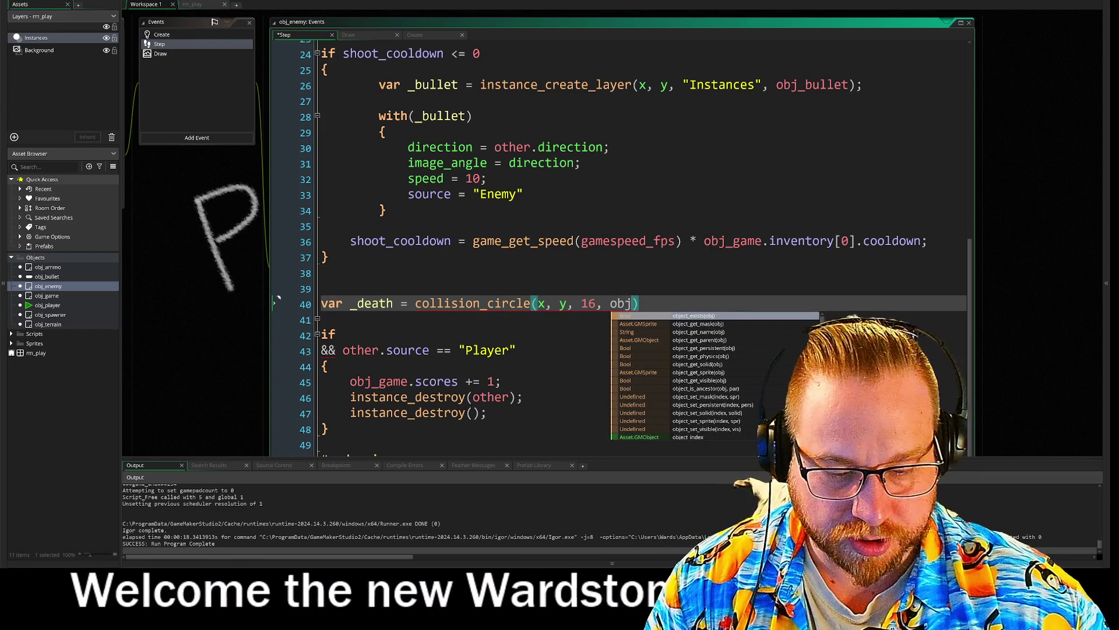
{"action": "type", "text": "_bullet,"}
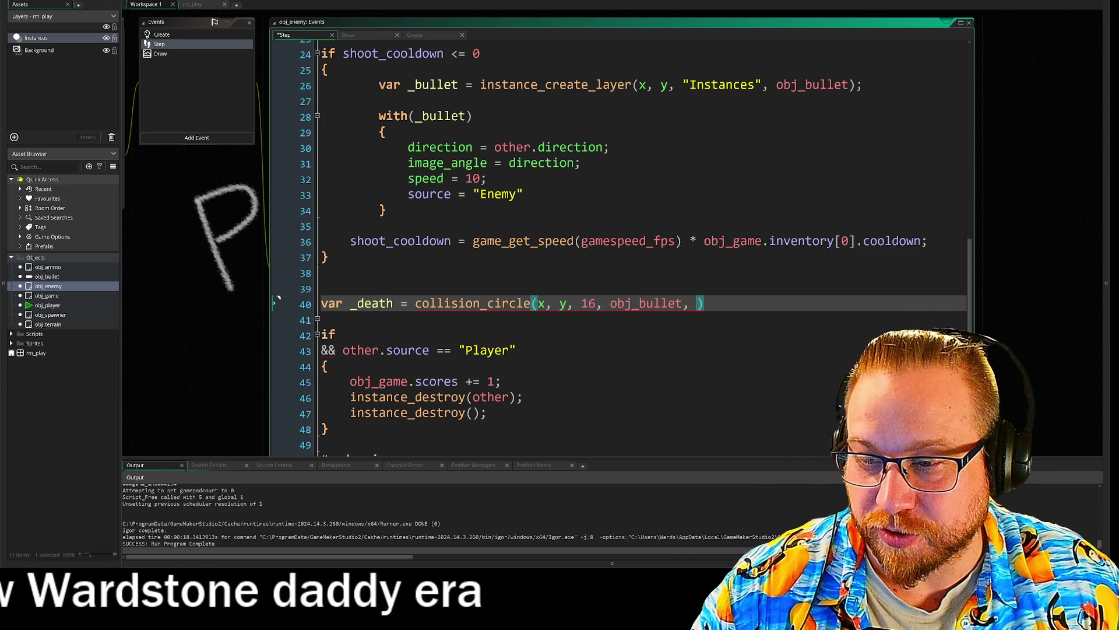
{"action": "mouse_move", "coordinate": [679, 307]}
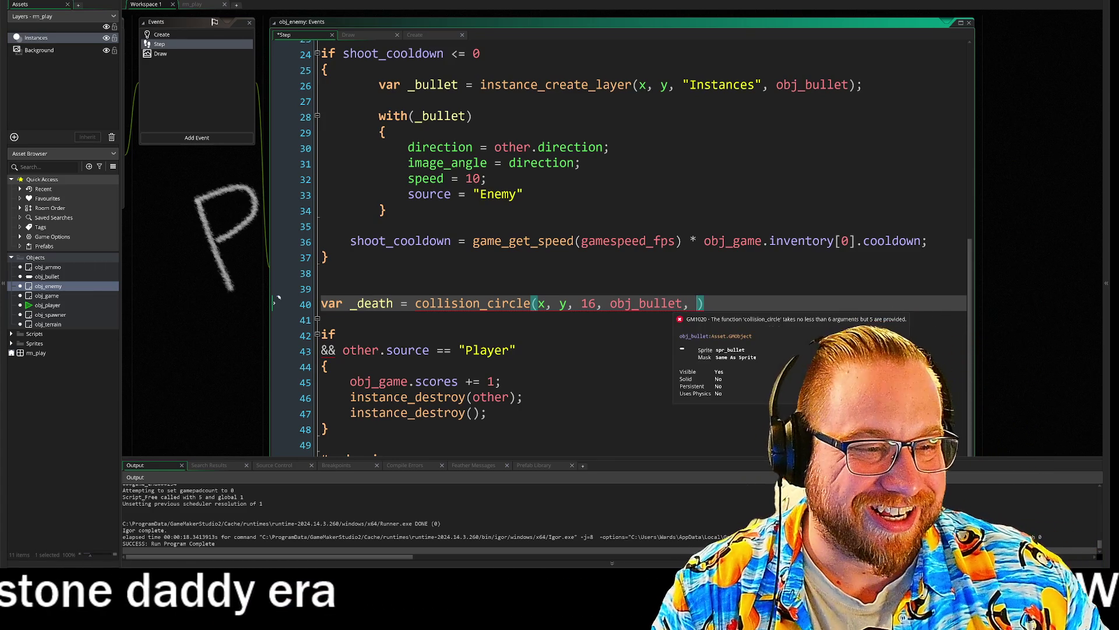
{"action": "mouse_move", "coordinate": [466, 304]}
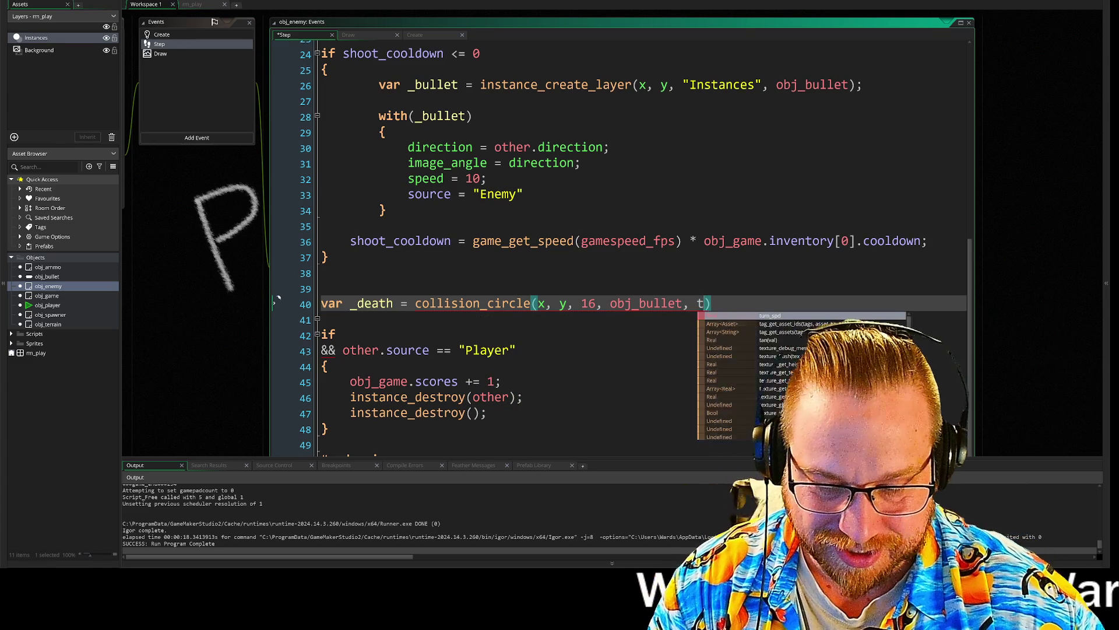
{"action": "key", "text": "BackSpace"}
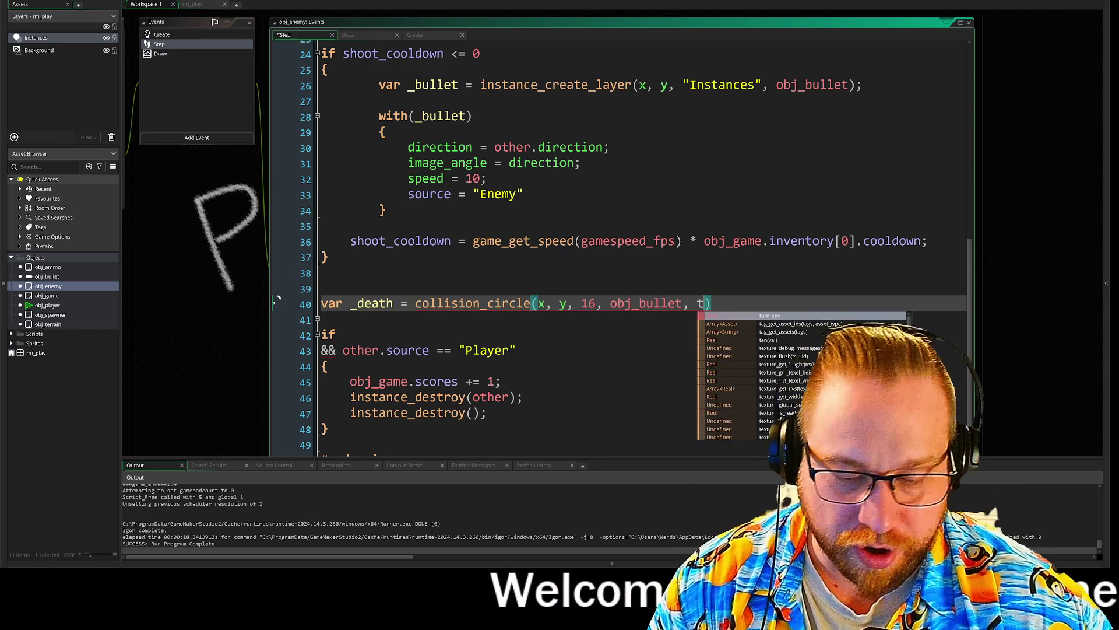
{"action": "type", "text": "rue,"}
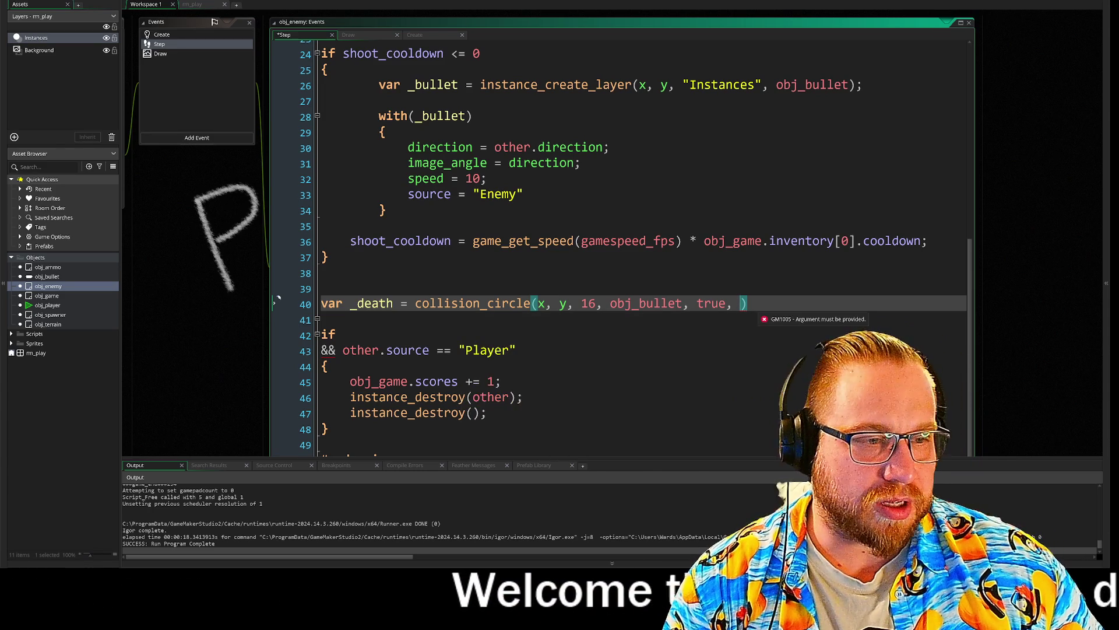
{"action": "type", "text": "true"}
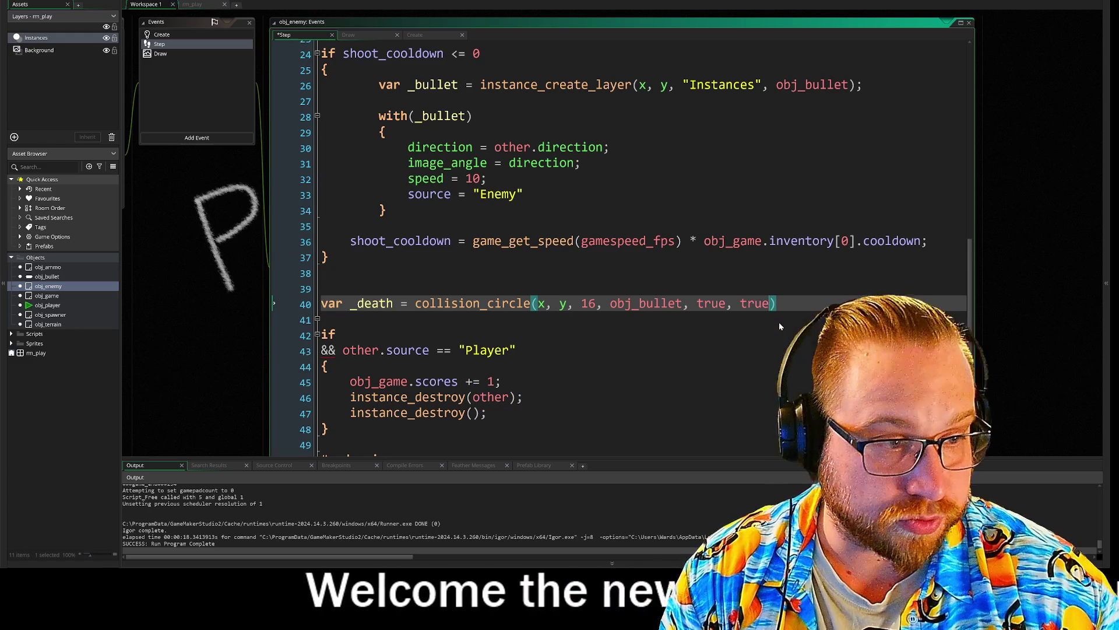
{"action": "key", "text": "Down"}
{"action": "key", "text": "Down"}
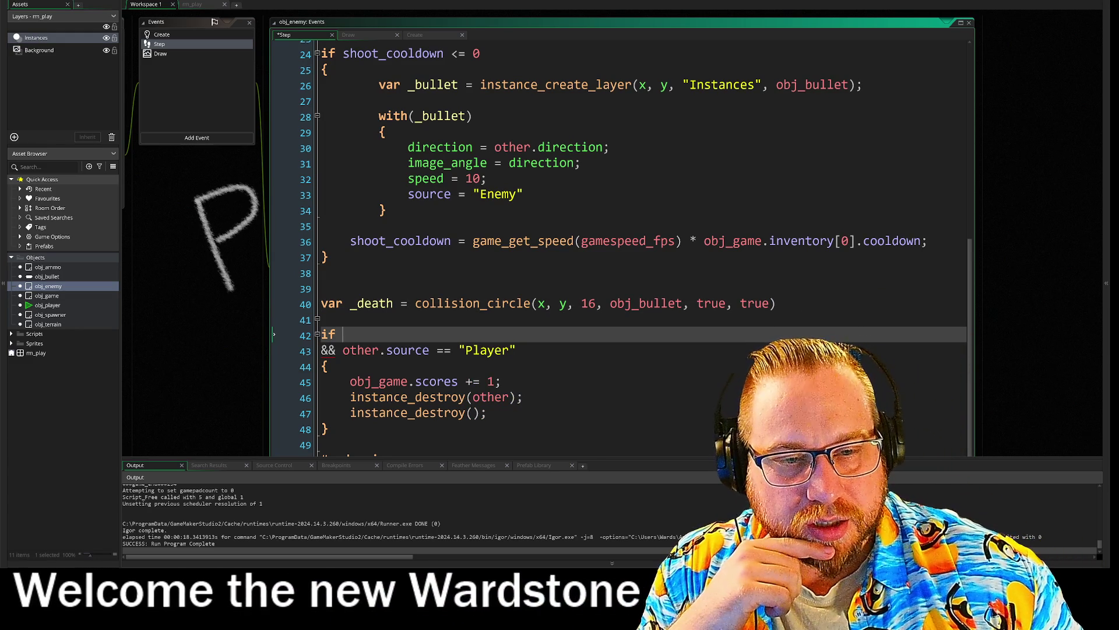
- Write the line-42 condition as if instance_exists(_death) using autocomplete
{"action": "type", "text": "in"}
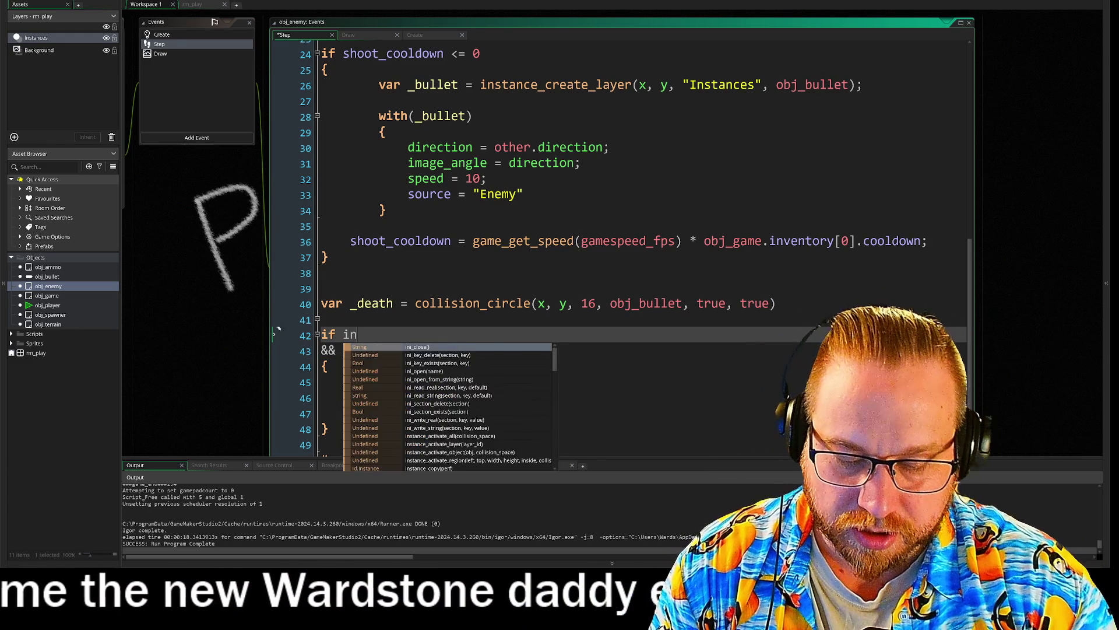
{"action": "type", "text": "stance_e"}
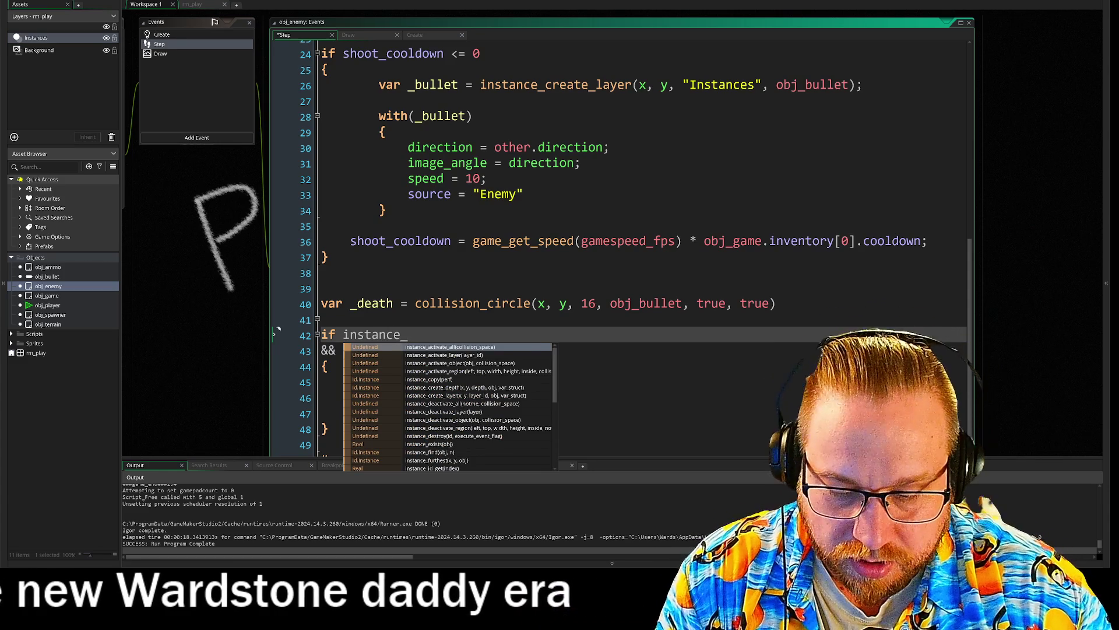
{"action": "key", "text": "Return"}
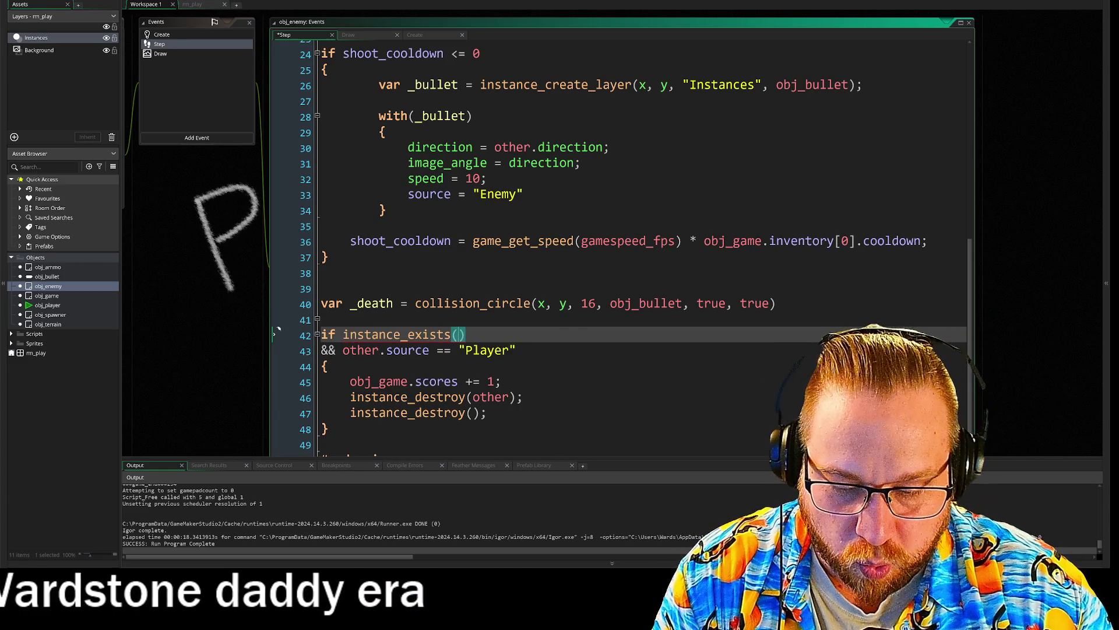
{"action": "type", "text": "_death"}
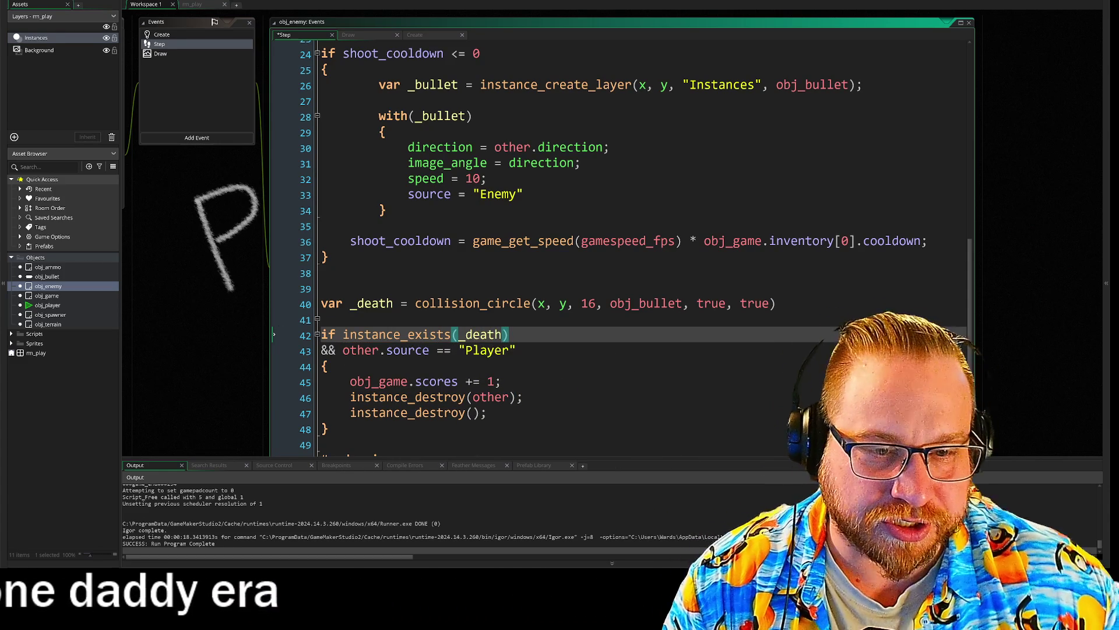
- Run the game with F5, move the player until the obj_enemy Step error appears, then abort
{"action": "key", "text": "F5"}
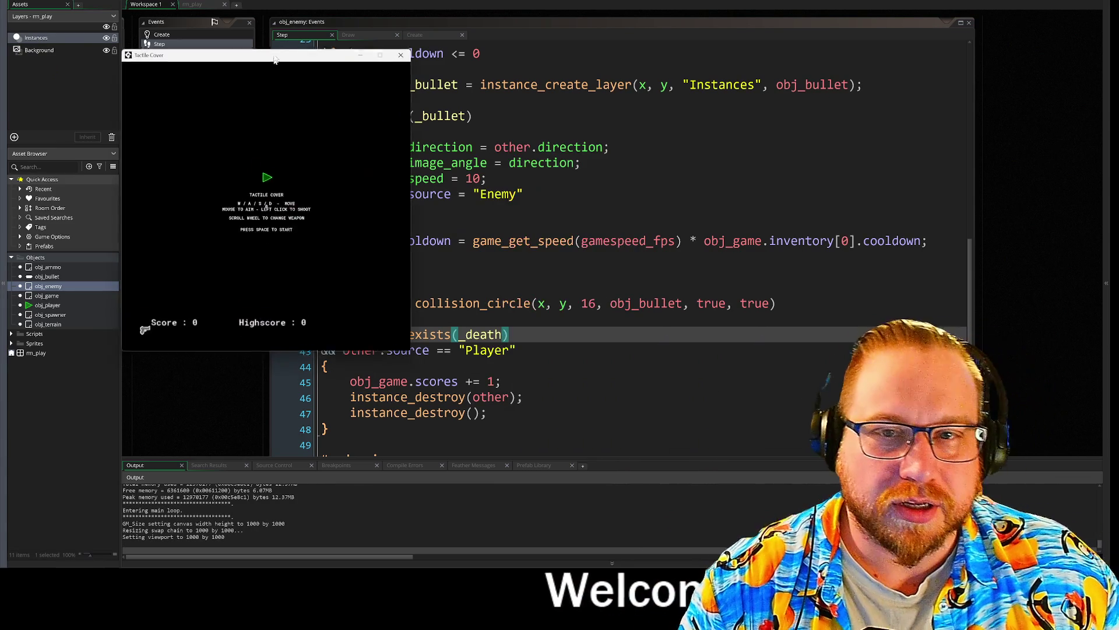
{"action": "left_click_drag", "start_coordinate": [267, 57], "coordinate": [280, 24]}
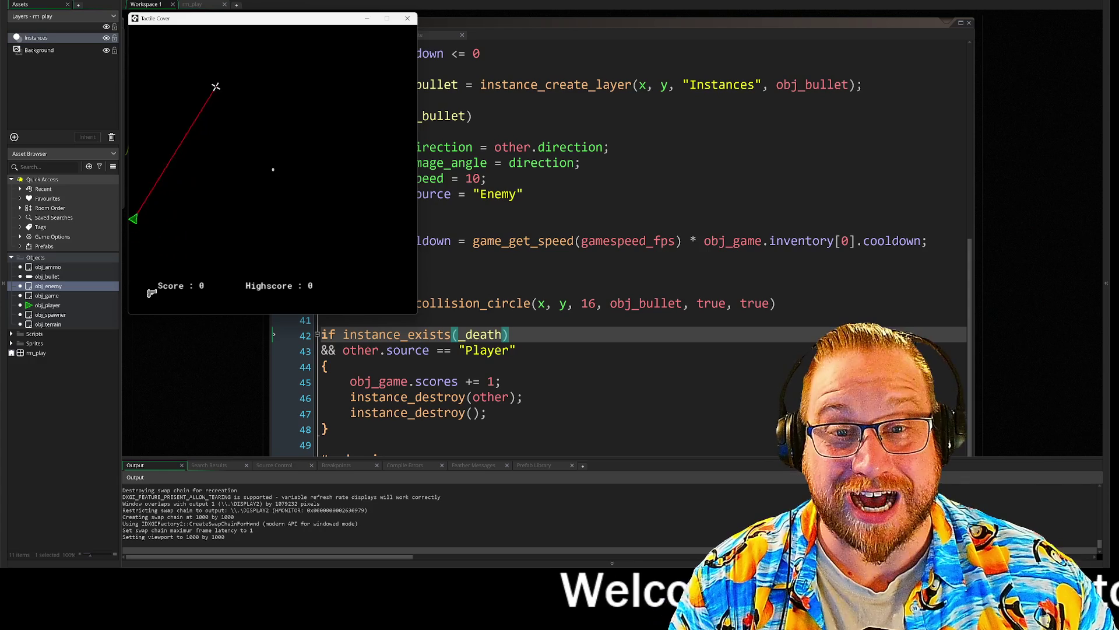
{"action": "key", "text": "d"}
{"action": "key", "text": "w"}
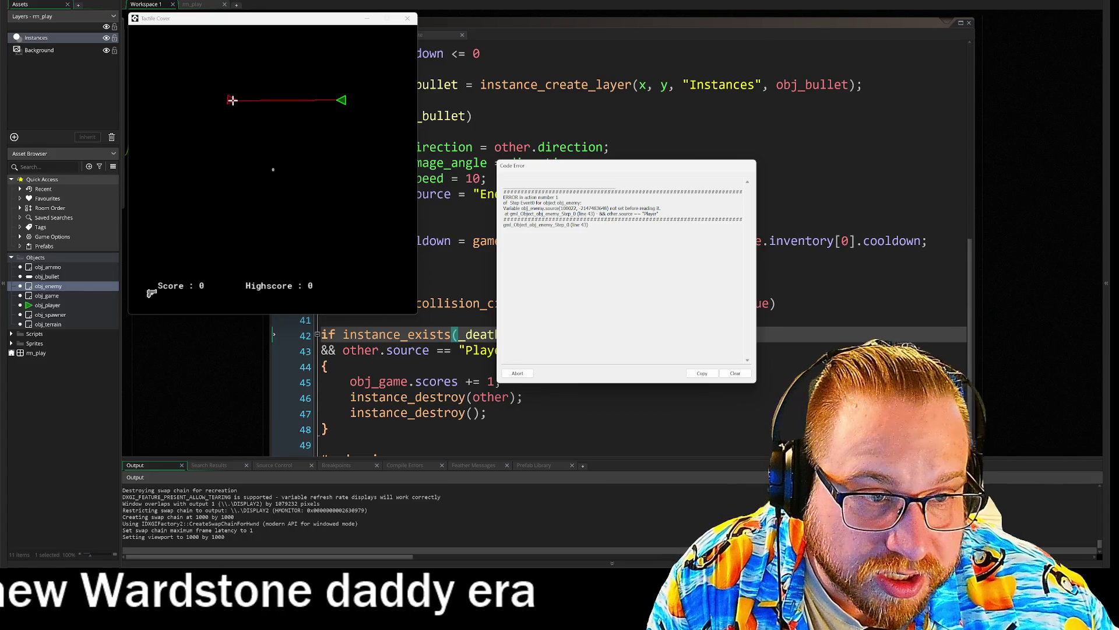
{"action": "left_click", "coordinate": [504, 229]}
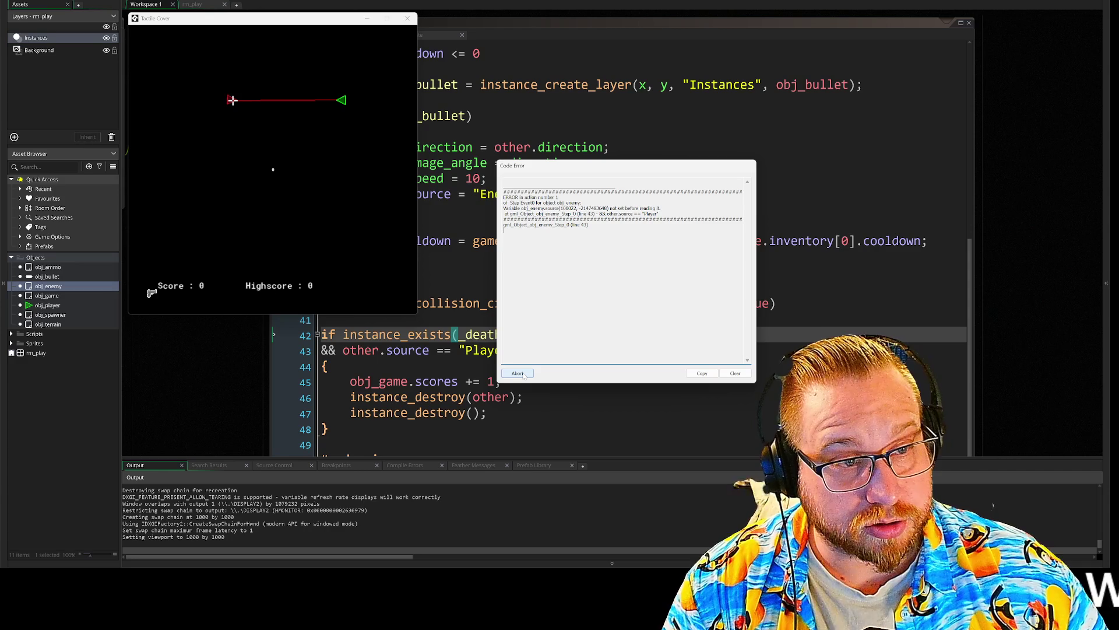
{"action": "left_click", "coordinate": [518, 373]}
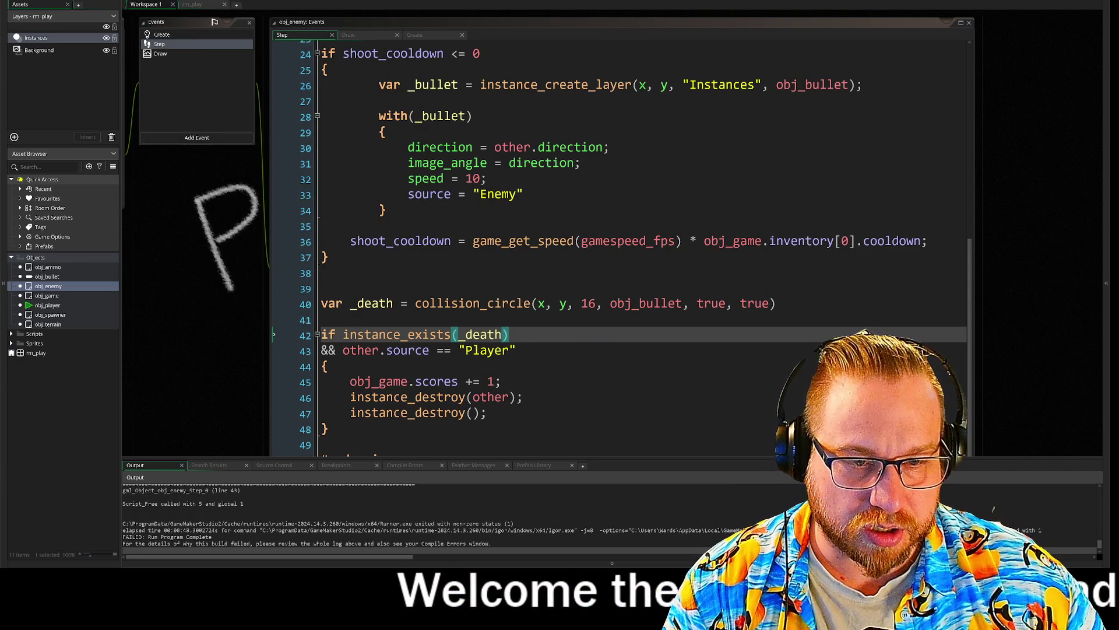
- Replace other with _death on lines 43 and 46, then rerun the game
{"action": "left_click", "coordinate": [344, 350]}
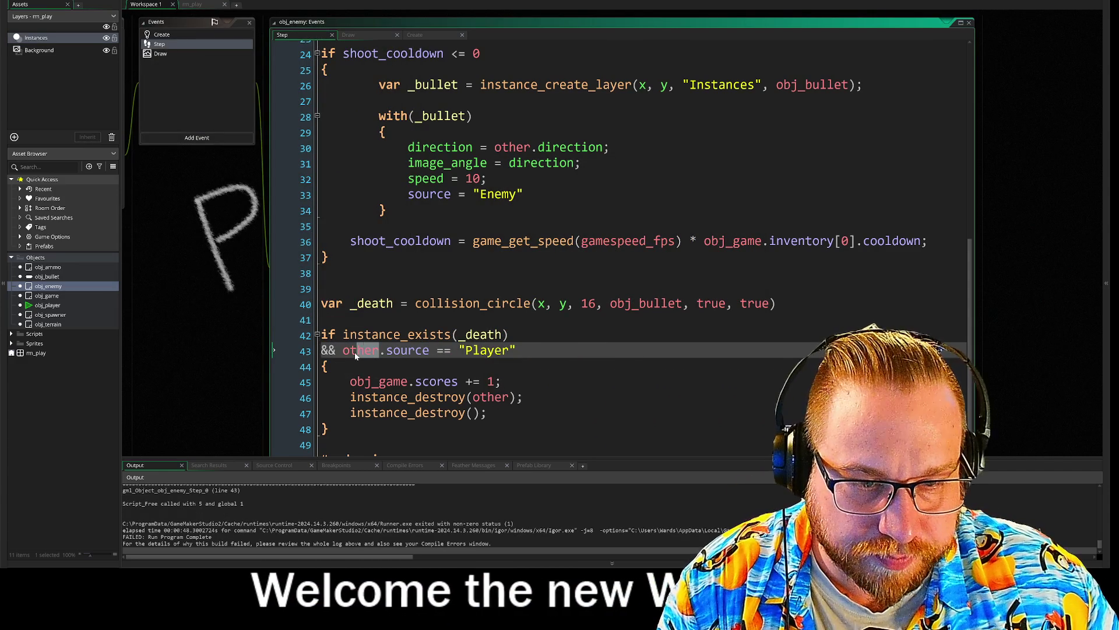
{"action": "double_click", "coordinate": [350, 350]}
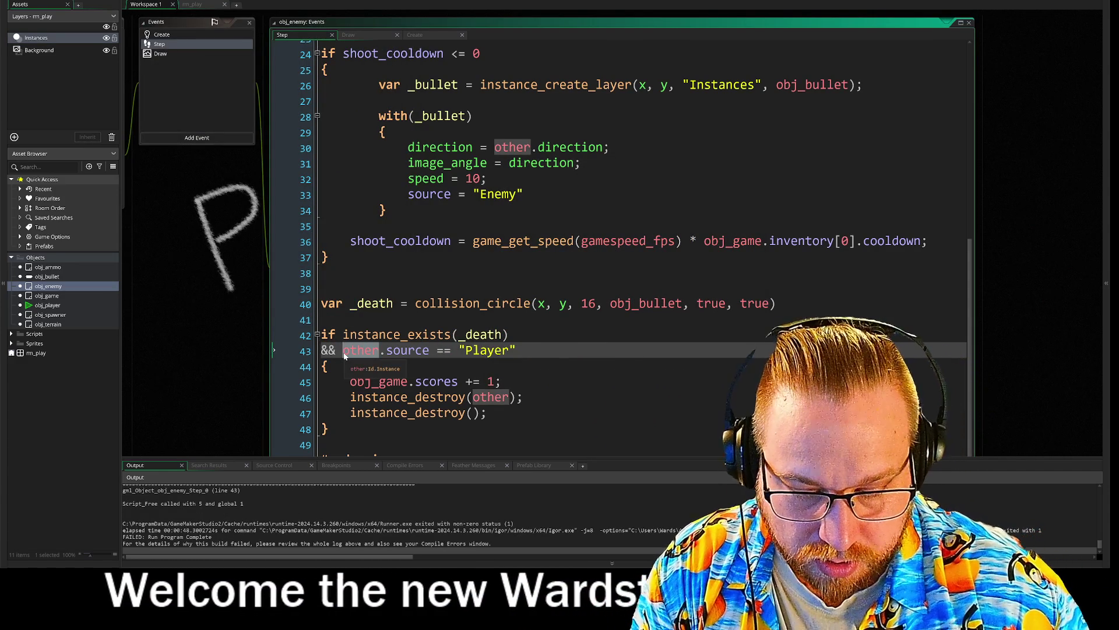
{"action": "type", "text": "_death"}
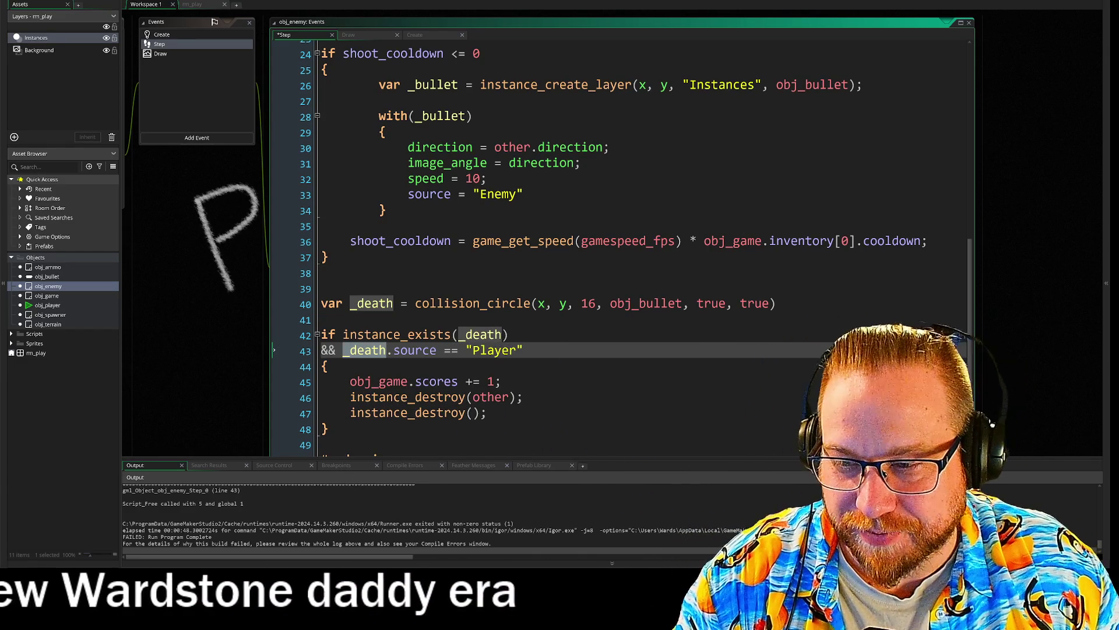
{"action": "double_click", "coordinate": [505, 400]}
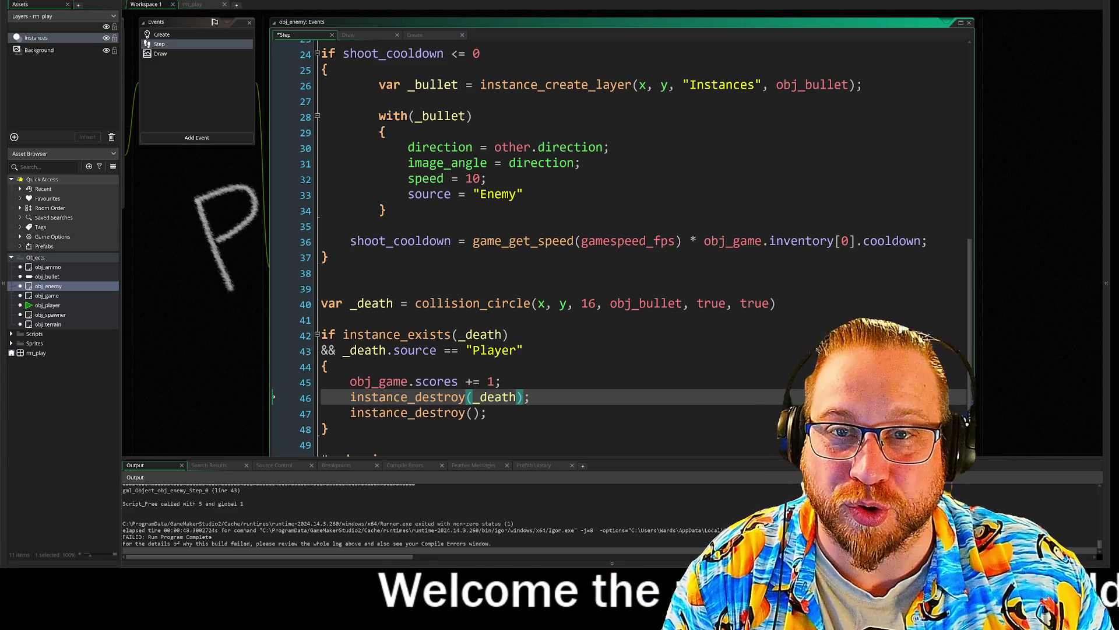
{"action": "left_click", "coordinate": [112, 2]}
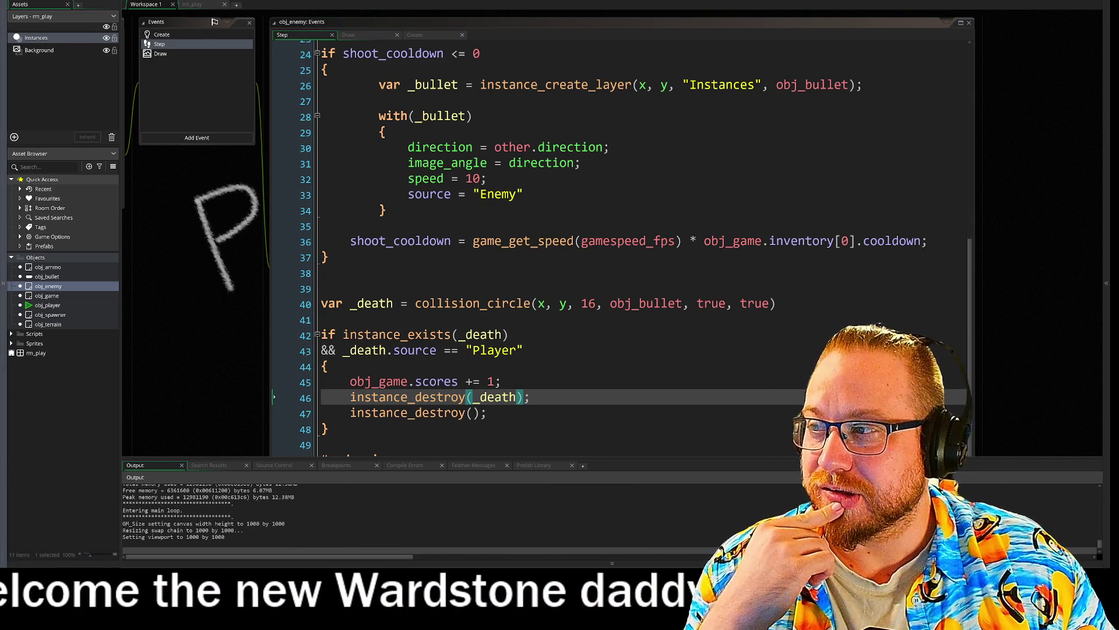
{"action": "left_click_drag", "start_coordinate": [257, 58], "coordinate": [207, 23]}
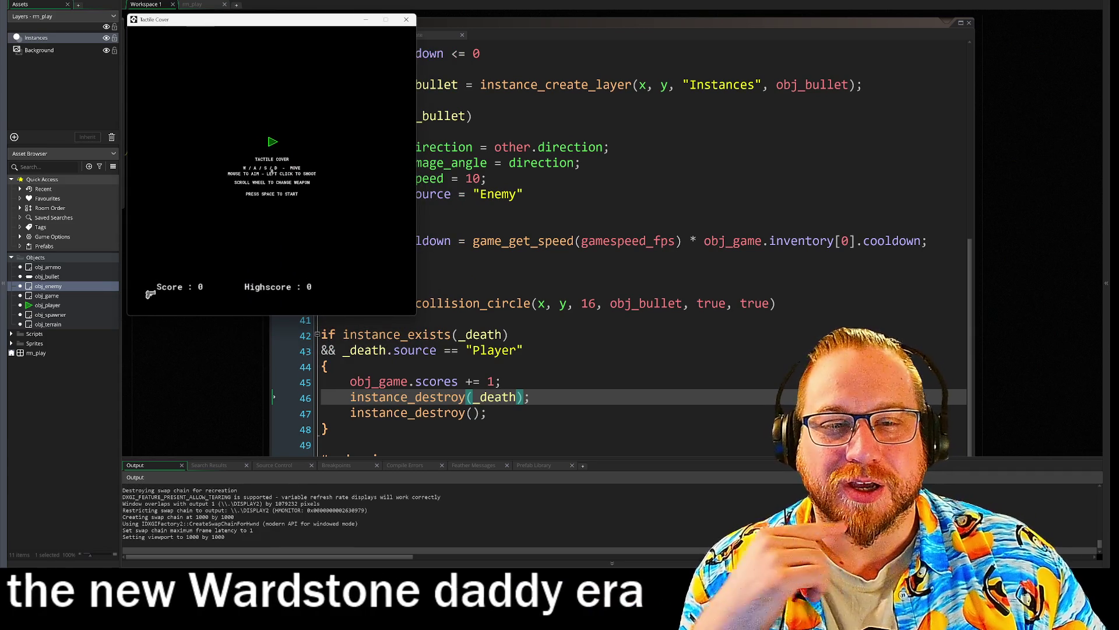
- Start the game, steer the ship with WASD shooting enemies to score 2, then close it
{"action": "key", "text": "space"}
{"action": "key", "text": "s"}
{"action": "key", "text": "a"}
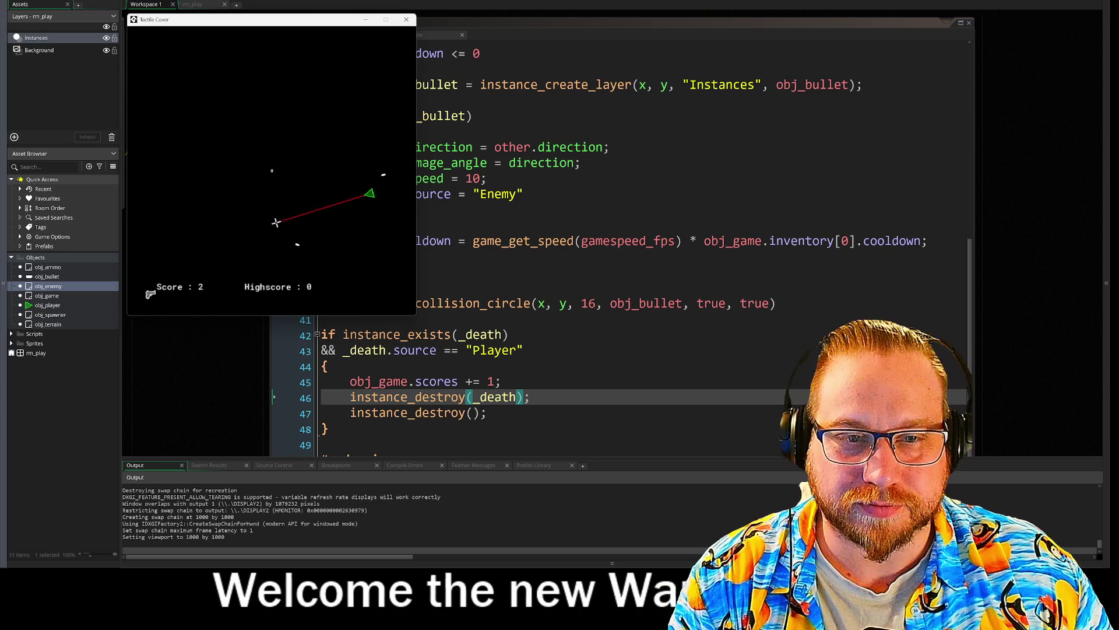
{"action": "key", "text": "a"}
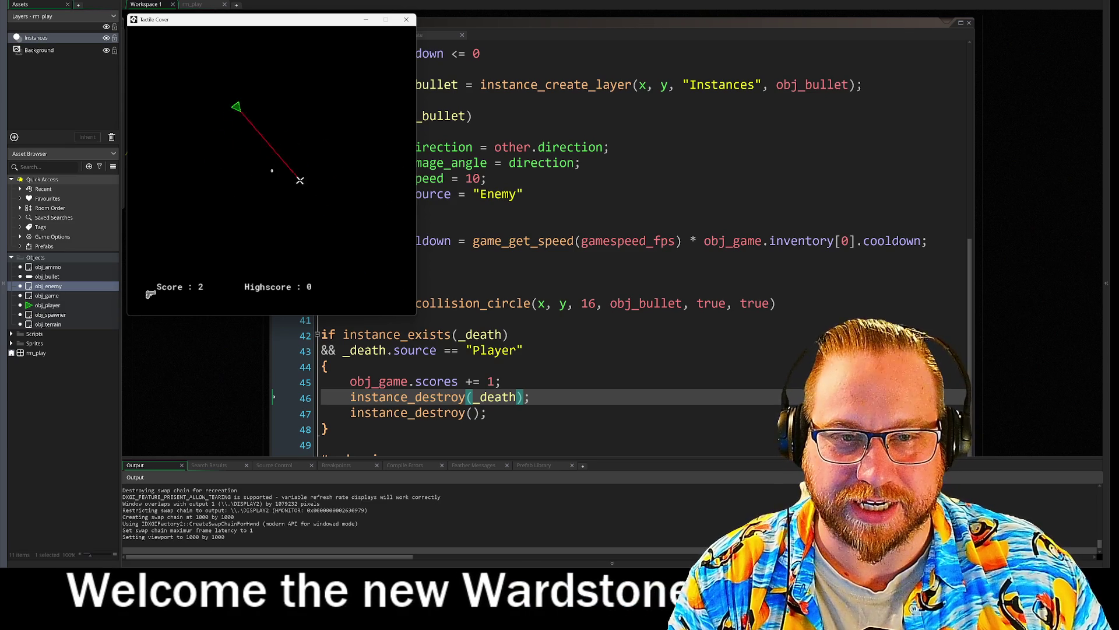
{"action": "key", "text": "d"}
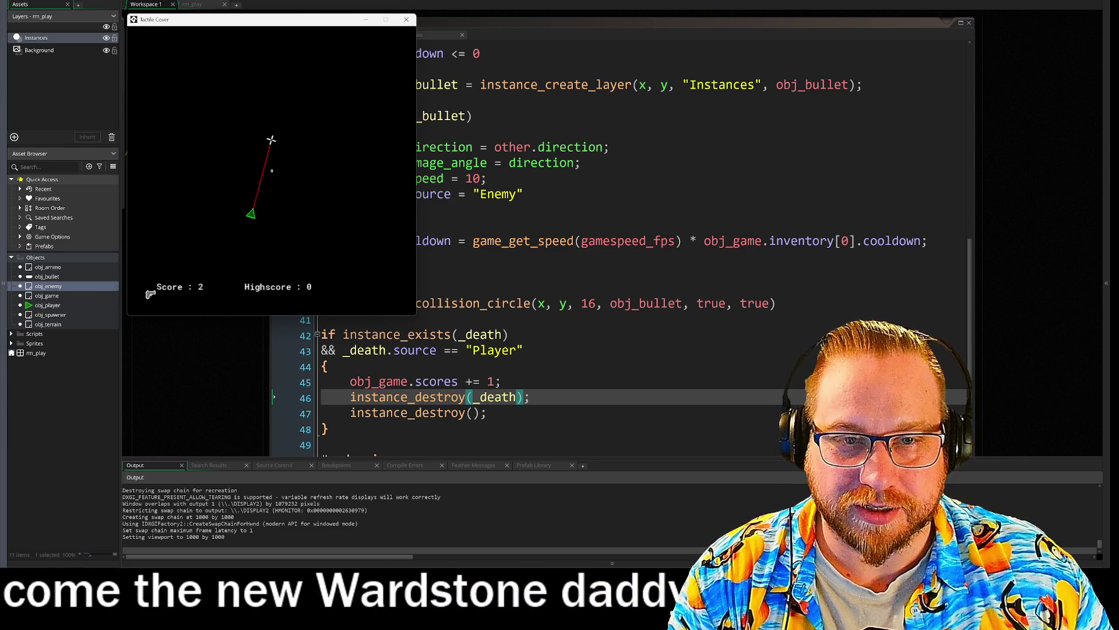
{"action": "key", "text": "w"}
{"action": "key", "text": "a"}
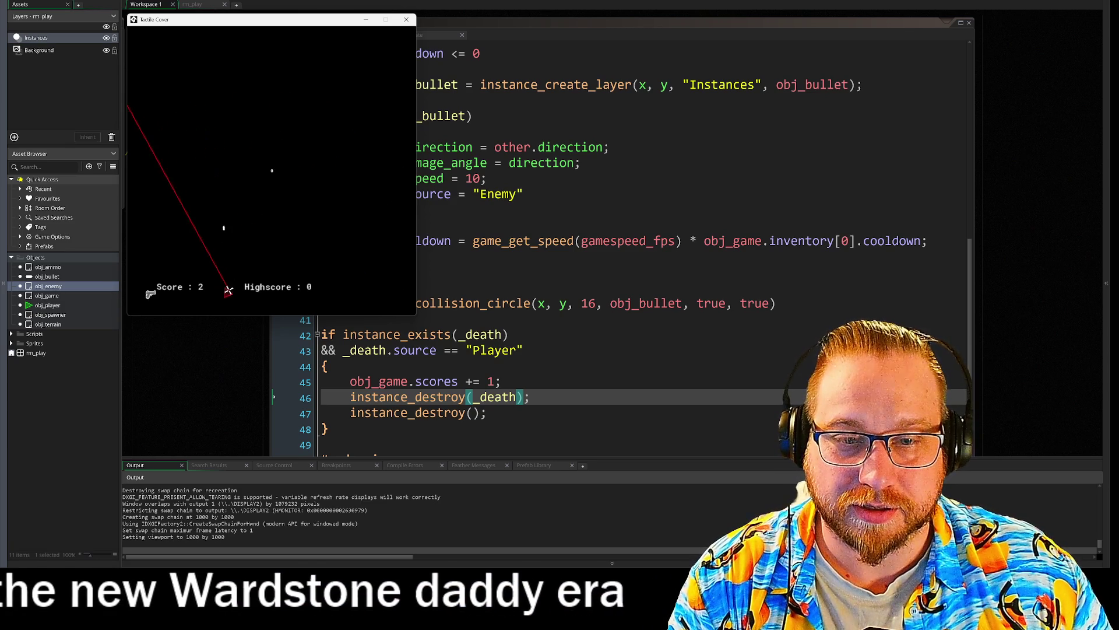
{"action": "key", "text": "d"}
{"action": "key", "text": "a"}
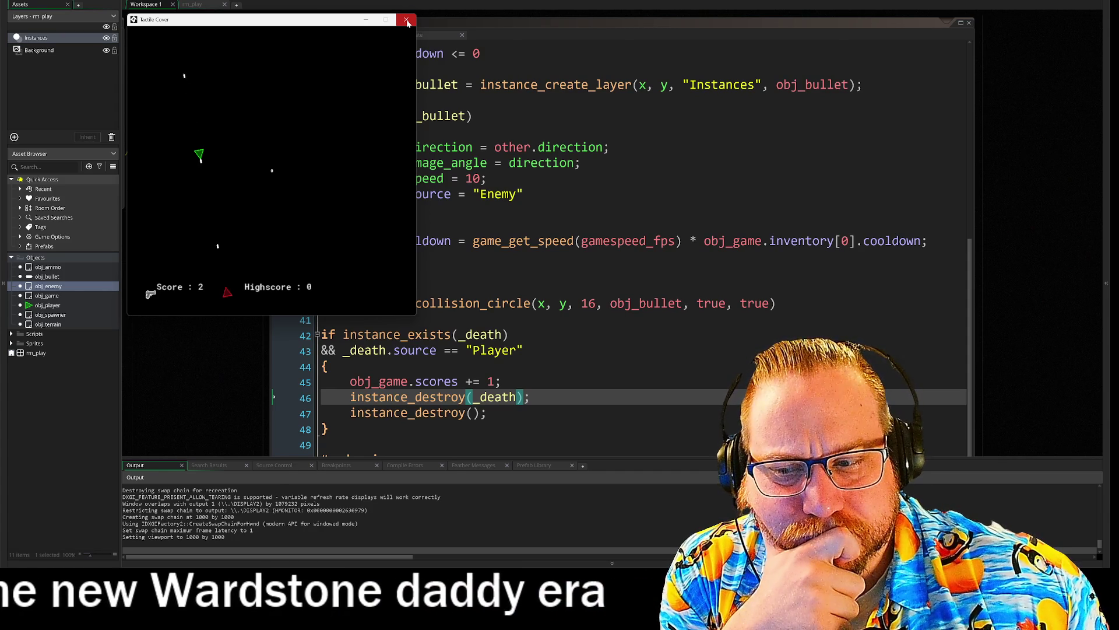
{"action": "left_click", "coordinate": [407, 20]}
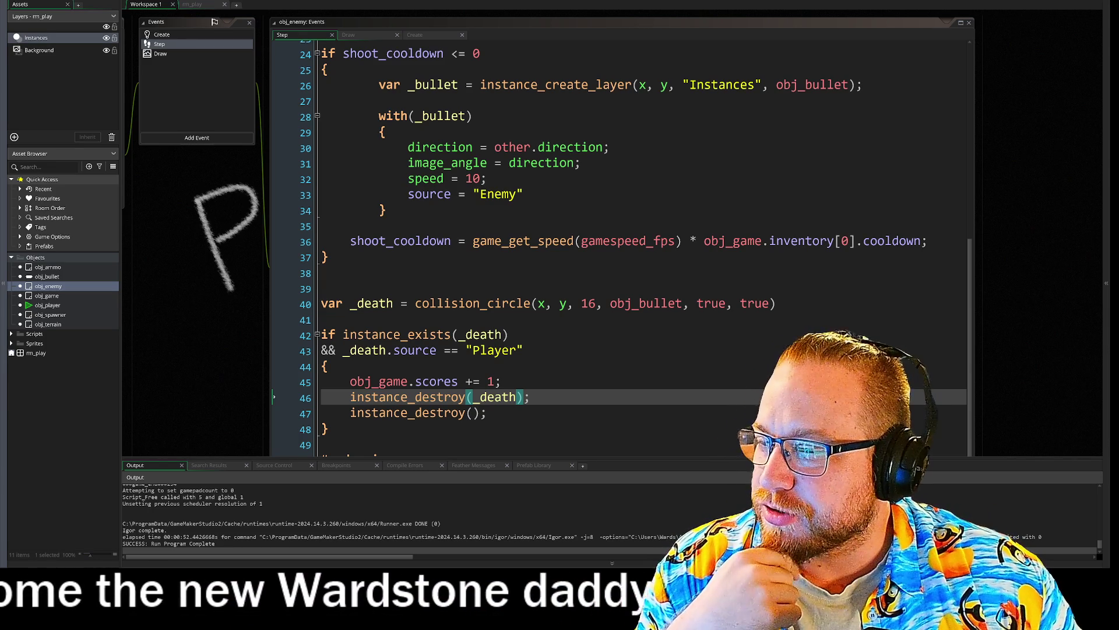
- Switch to the browser window showing the Escape From New York YouTube video
{"action": "key", "text": "alt+Tab"}
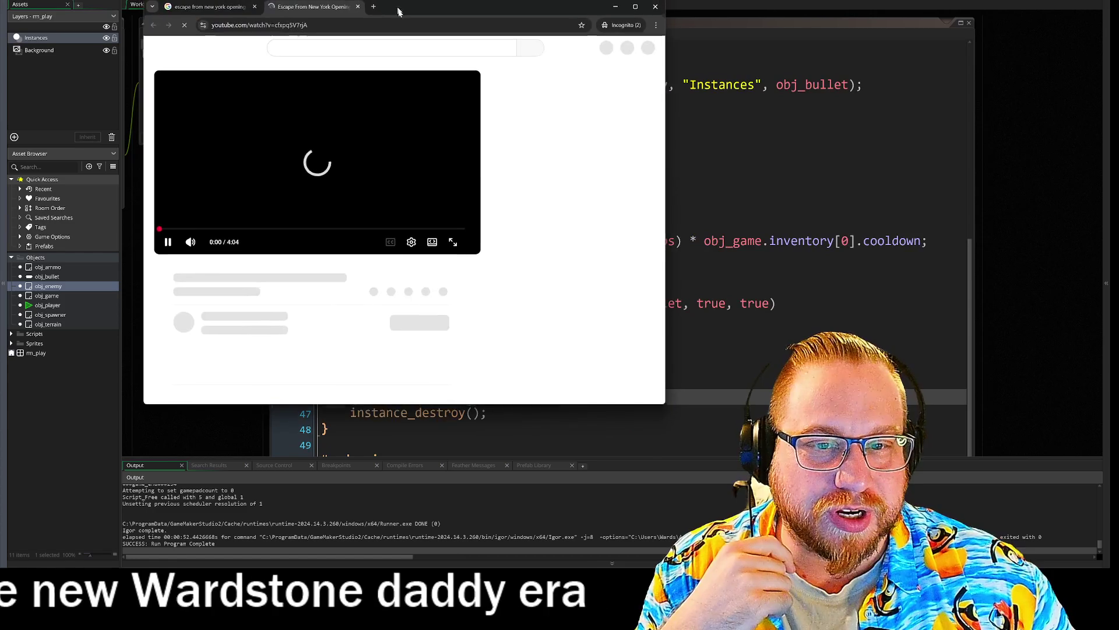
- Play the clip fullscreen, seek ahead to the city scene near 2:00, then exit fullscreen
{"action": "left_click", "coordinate": [453, 235]}
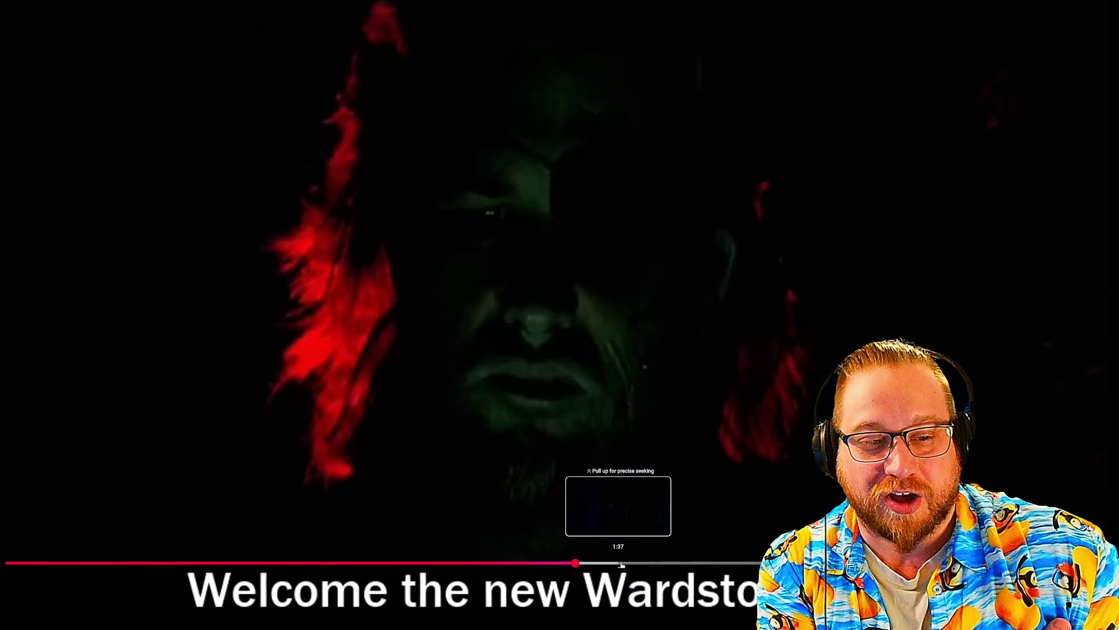
{"action": "left_click", "coordinate": [679, 562]}
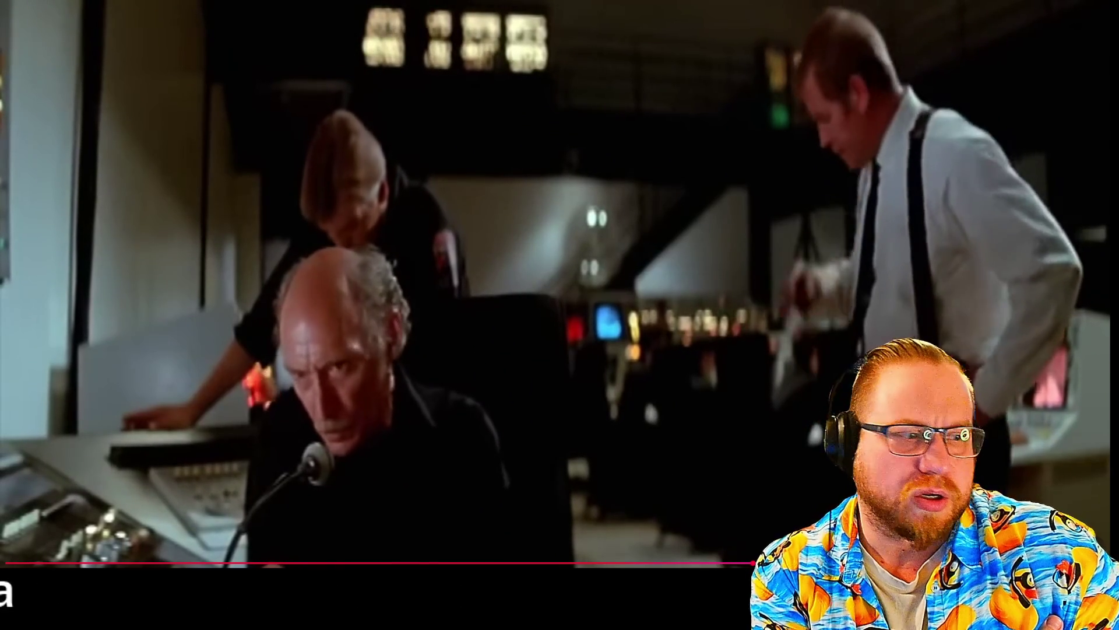
{"action": "key", "text": "Escape"}
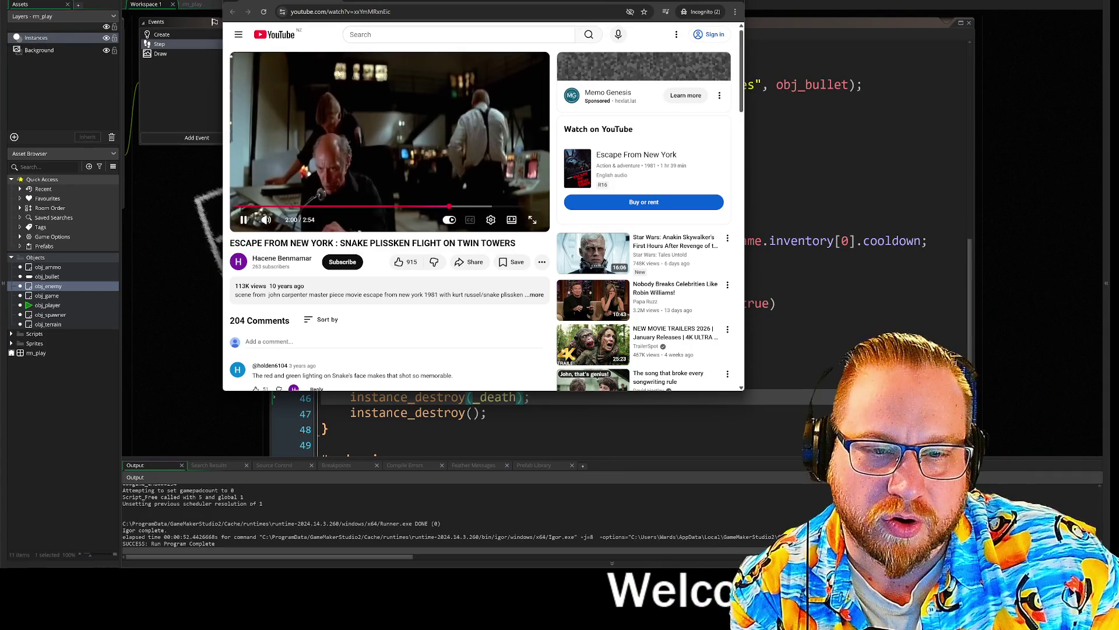
- Scroll through the video's comments, briefly selecting part of the glow tape comment
{"action": "scroll", "coordinate": [493, 320], "scroll_direction": "down", "scroll_amount": 2}
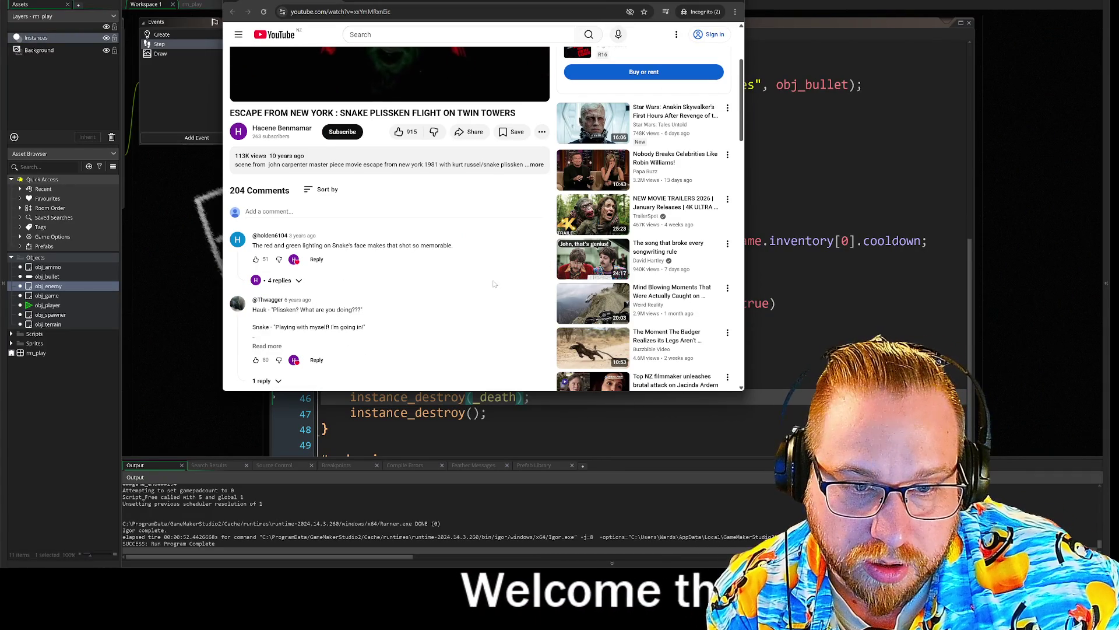
{"action": "scroll", "coordinate": [486, 274], "scroll_direction": "down", "scroll_amount": 3}
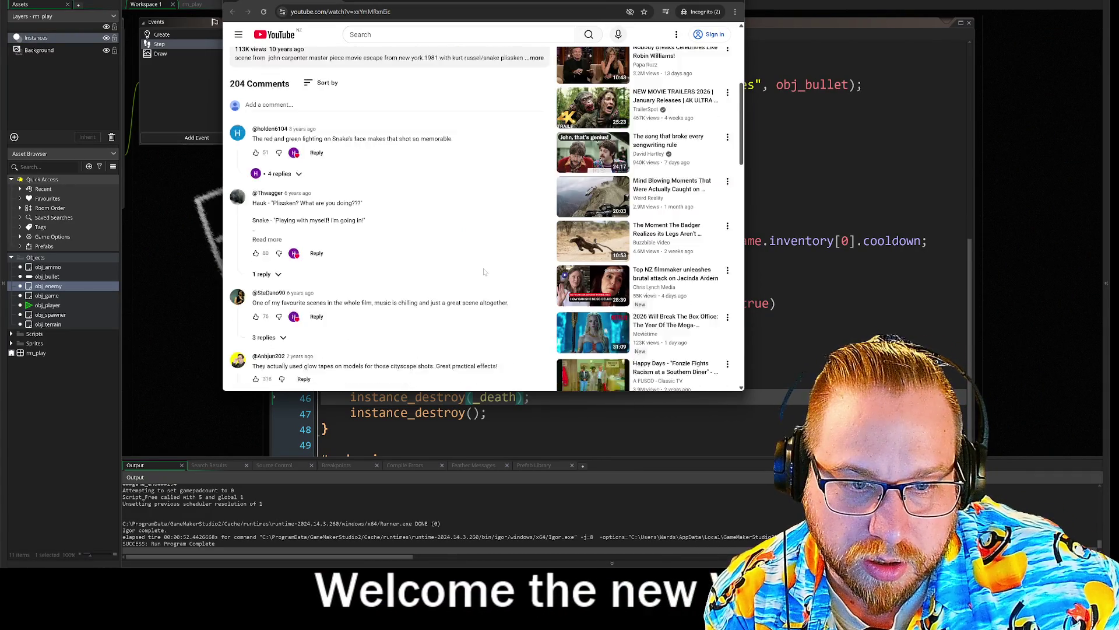
{"action": "scroll", "coordinate": [507, 271], "scroll_direction": "down", "scroll_amount": 1}
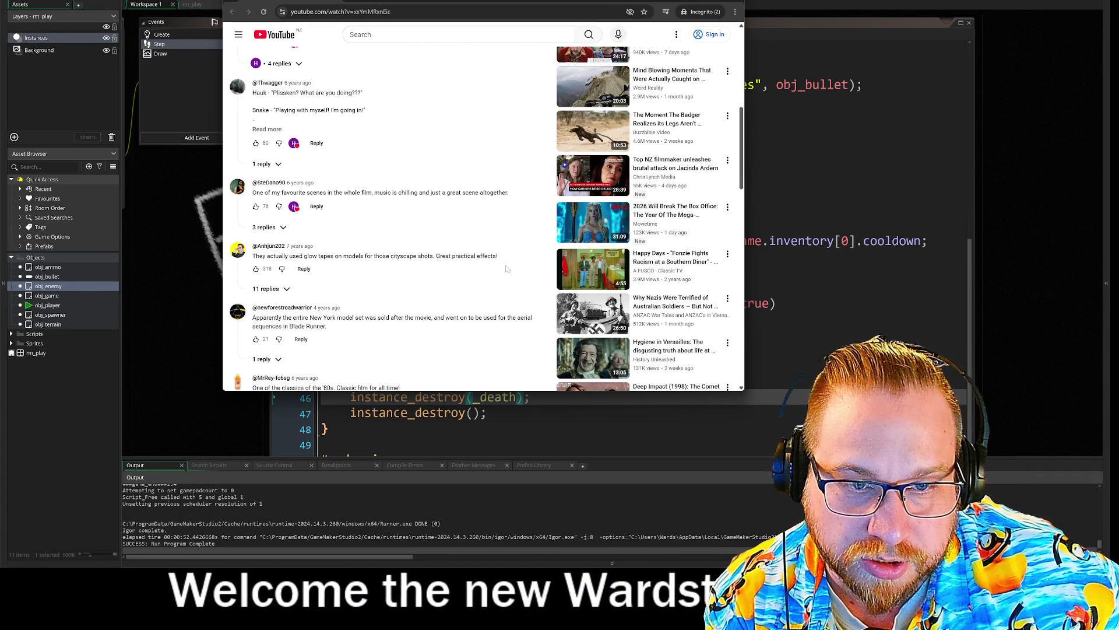
{"action": "left_click_drag", "start_coordinate": [318, 255], "coordinate": [461, 257]}
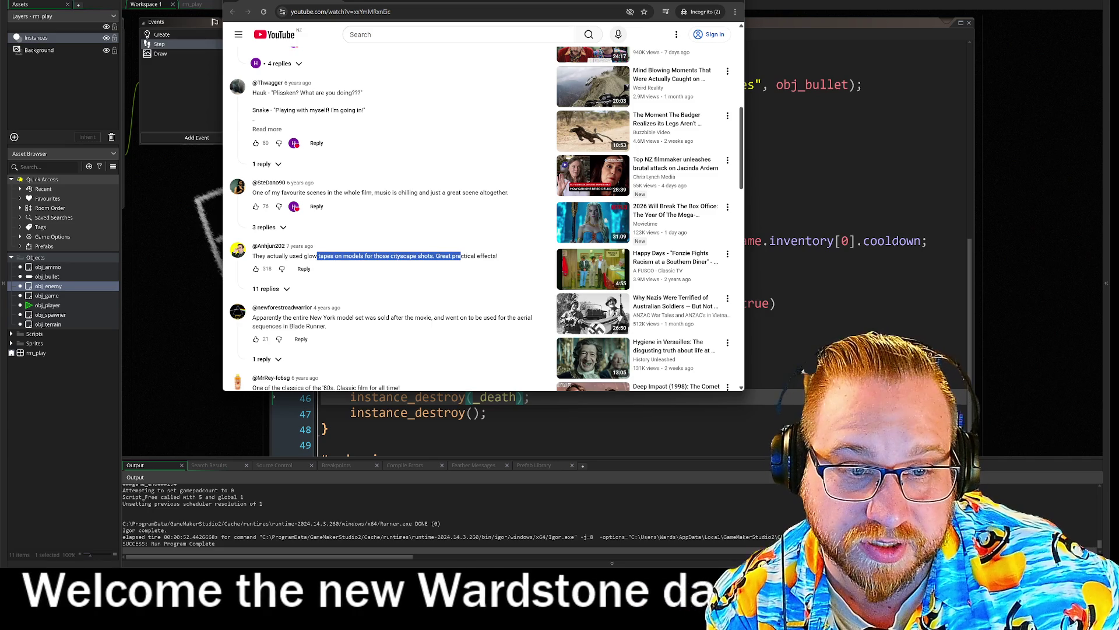
{"action": "left_click", "coordinate": [515, 267]}
{"action": "scroll", "coordinate": [478, 234], "scroll_direction": "up", "scroll_amount": 15}
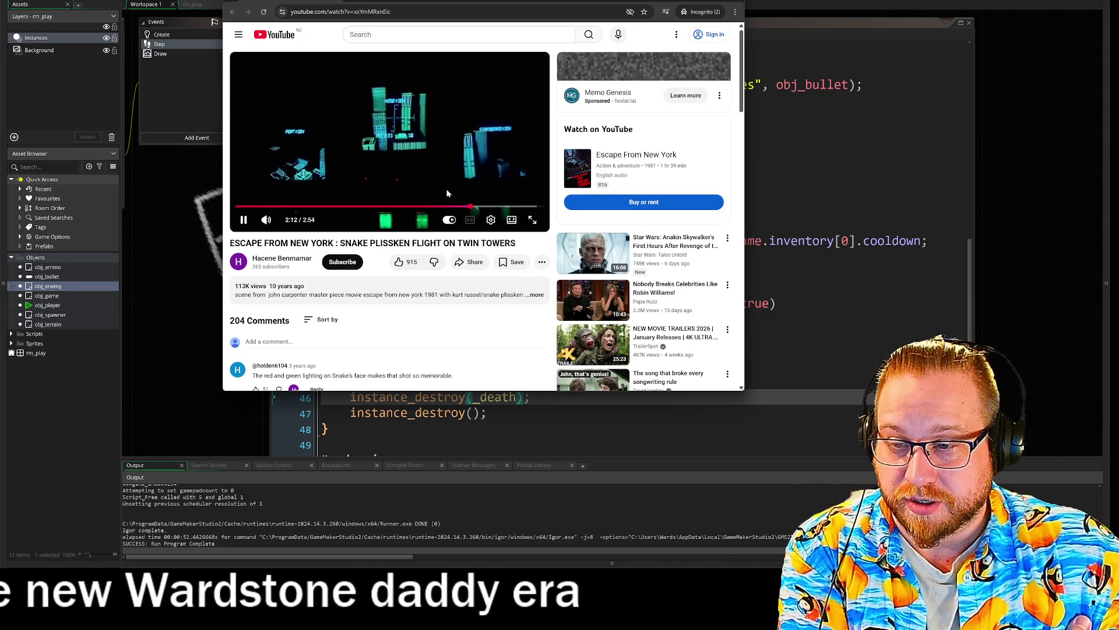
- Watch the clip fullscreen again, then exit fullscreen and close the browser window
{"action": "left_click", "coordinate": [533, 218]}
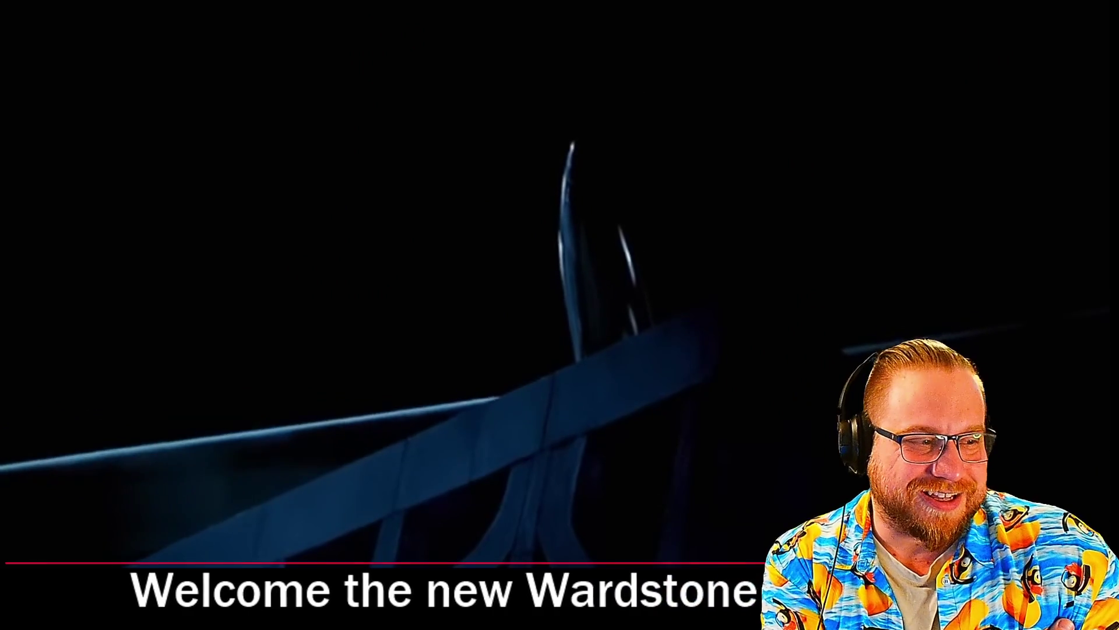
{"action": "key", "text": "Escape"}
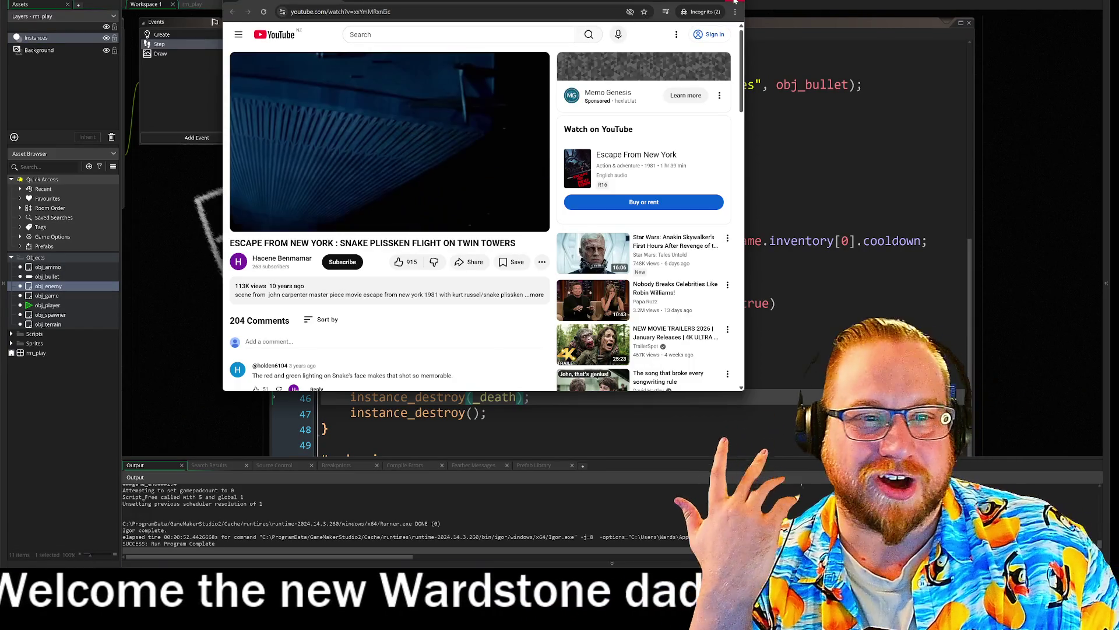
{"action": "left_click", "coordinate": [731, 16]}
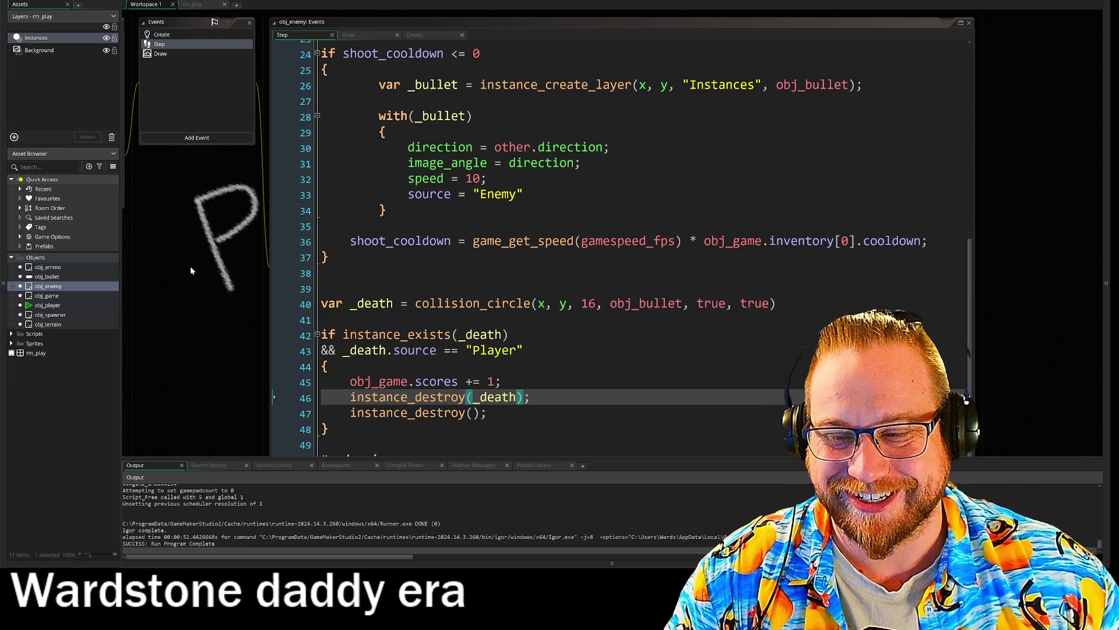
- Build and run Tactile Cover with F5, then move its game window to the left
{"action": "key", "text": "F5"}
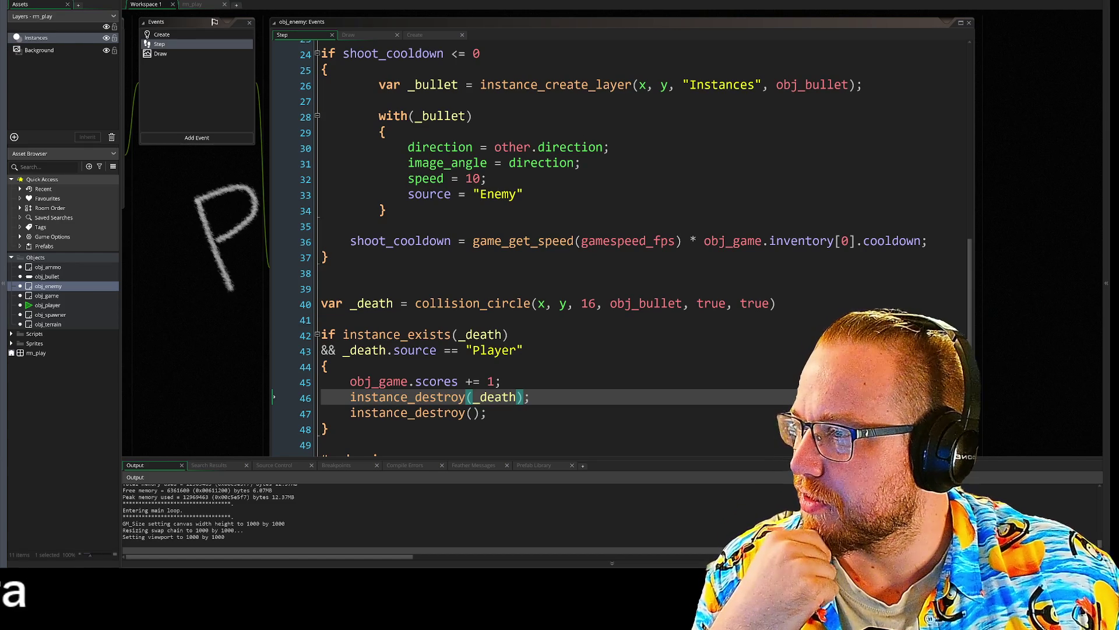
{"action": "left_click_drag", "start_coordinate": [308, 26], "coordinate": [184, 25]}
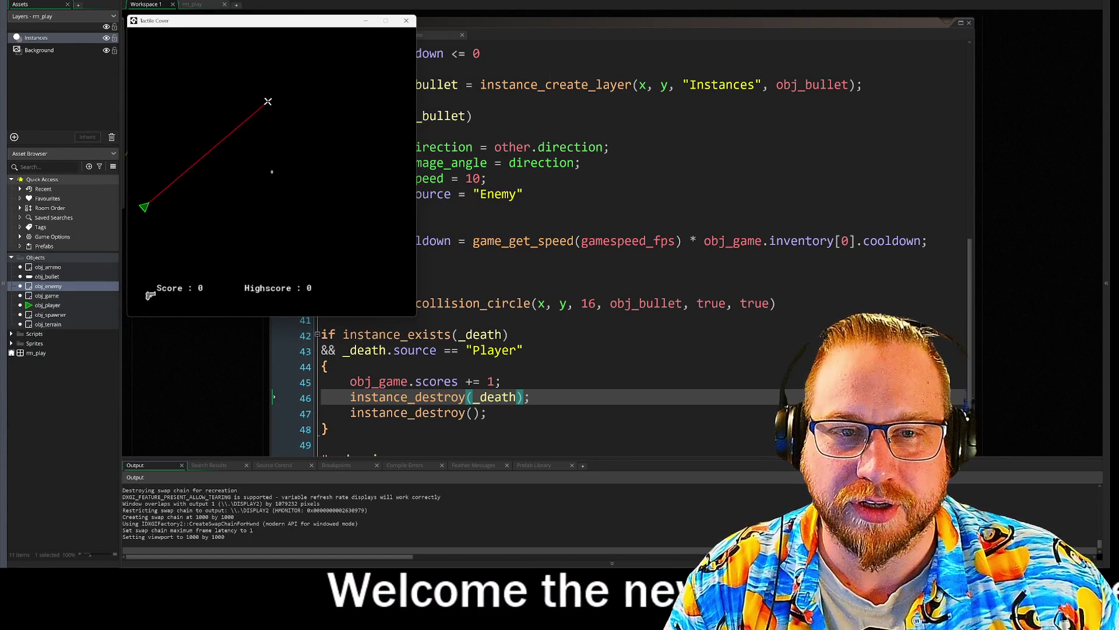
- Steer the player ship around the room with WASD to line up shots on enemies
{"action": "key", "text": "s"}
{"action": "key", "text": "a"}
{"action": "key", "text": "w"}
{"action": "key", "text": "d"}
{"action": "key", "text": "s"}
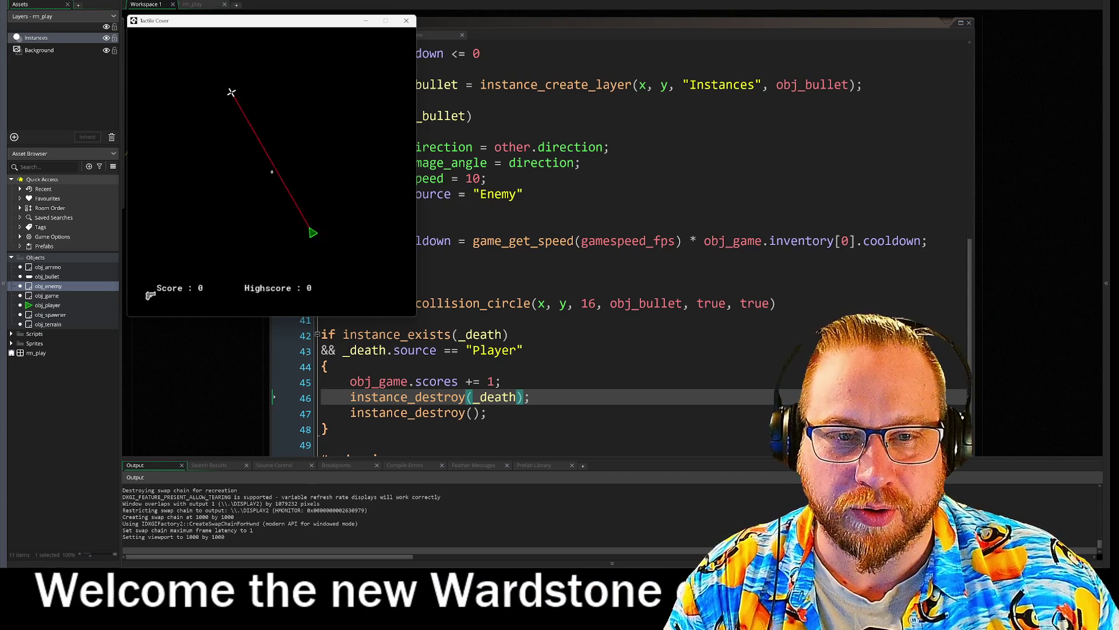
{"action": "key", "text": "a"}
{"action": "key", "text": "w"}
{"action": "key", "text": "s"}
{"action": "key", "text": "d"}
{"action": "key", "text": "w"}
{"action": "key", "text": "a"}
- Keep maneuvering and shooting until the score reaches 7, then close the game window
{"action": "key", "text": "s"}
{"action": "key", "text": "a"}
{"action": "key", "text": "d"}
{"action": "key", "text": "w"}
{"action": "key", "text": "d"}
{"action": "key", "text": "w"}
{"action": "key", "text": "a"}
{"action": "key", "text": "s"}
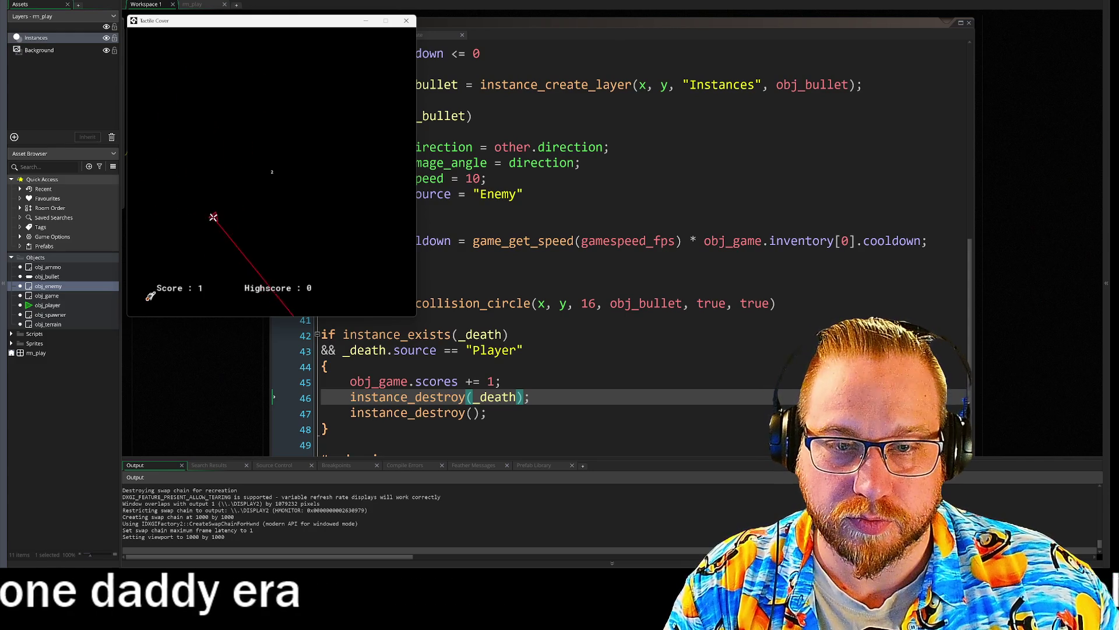
{"action": "key", "text": "w"}
{"action": "key", "text": "a"}
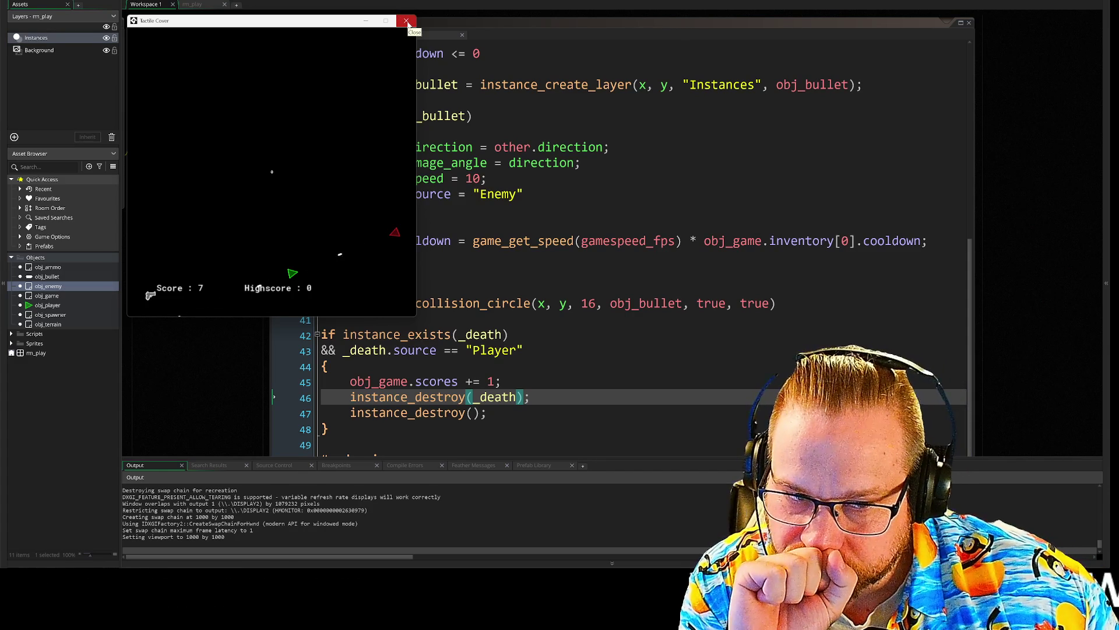
{"action": "left_click", "coordinate": [407, 23]}
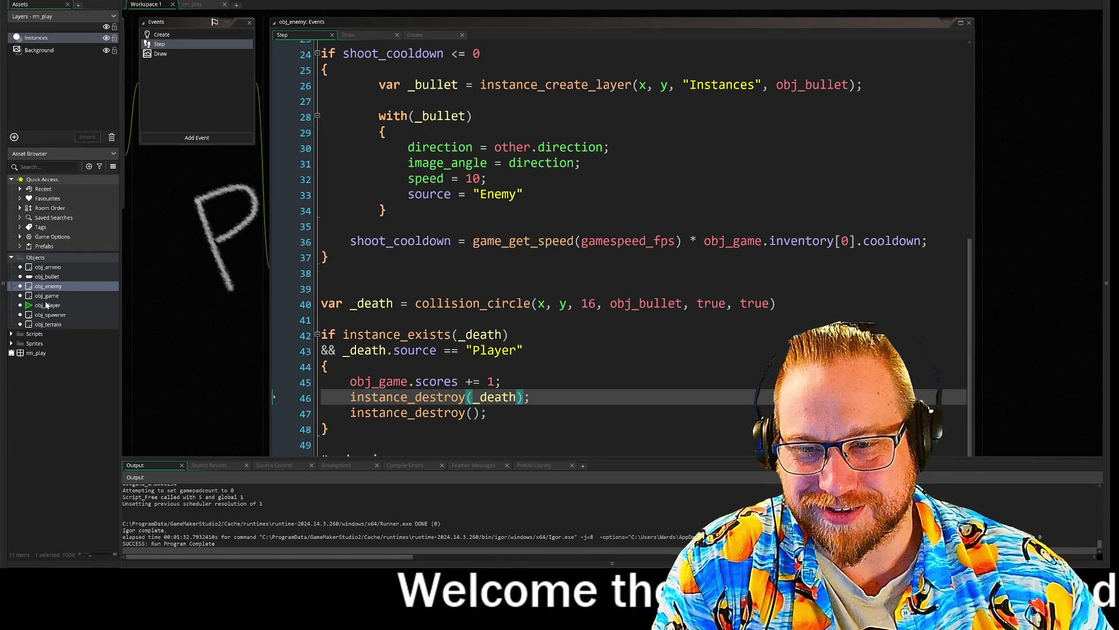
- Open obj_bullet's Step code and copy its x and y room-bounds checks
{"action": "double_click", "coordinate": [47, 277]}
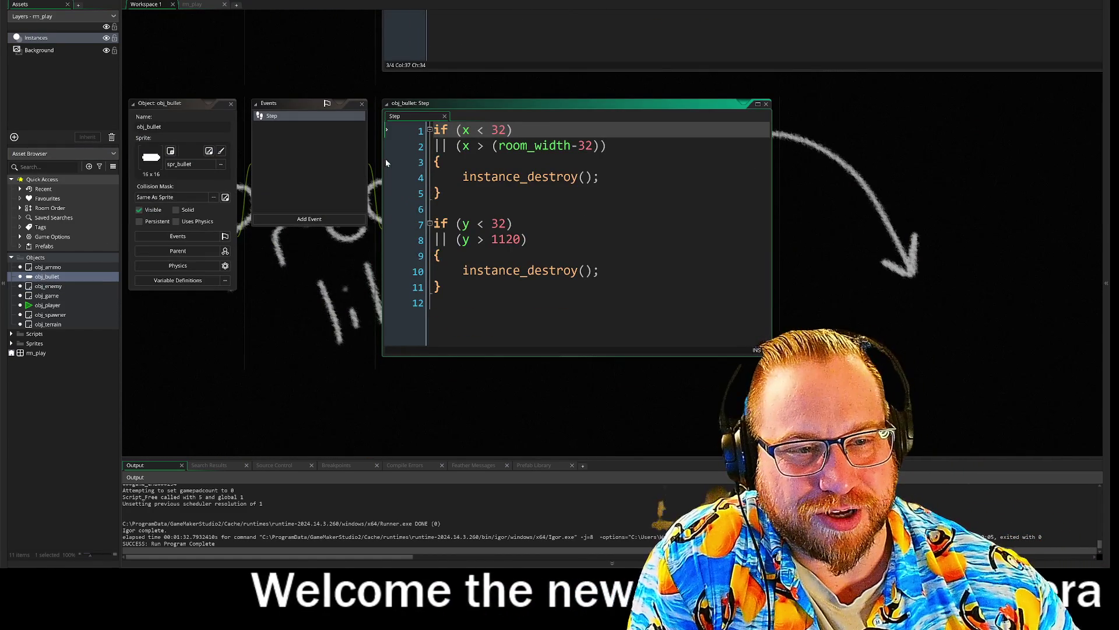
{"action": "left_click", "coordinate": [453, 288]}
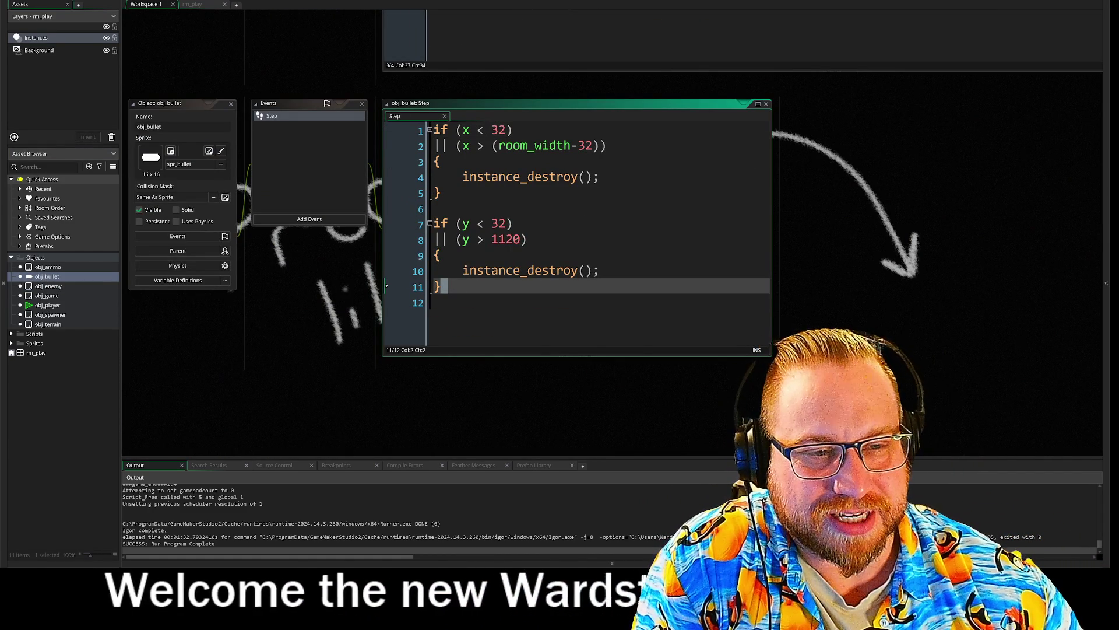
{"action": "left_click_drag", "start_coordinate": [442, 256], "coordinate": [434, 224]}
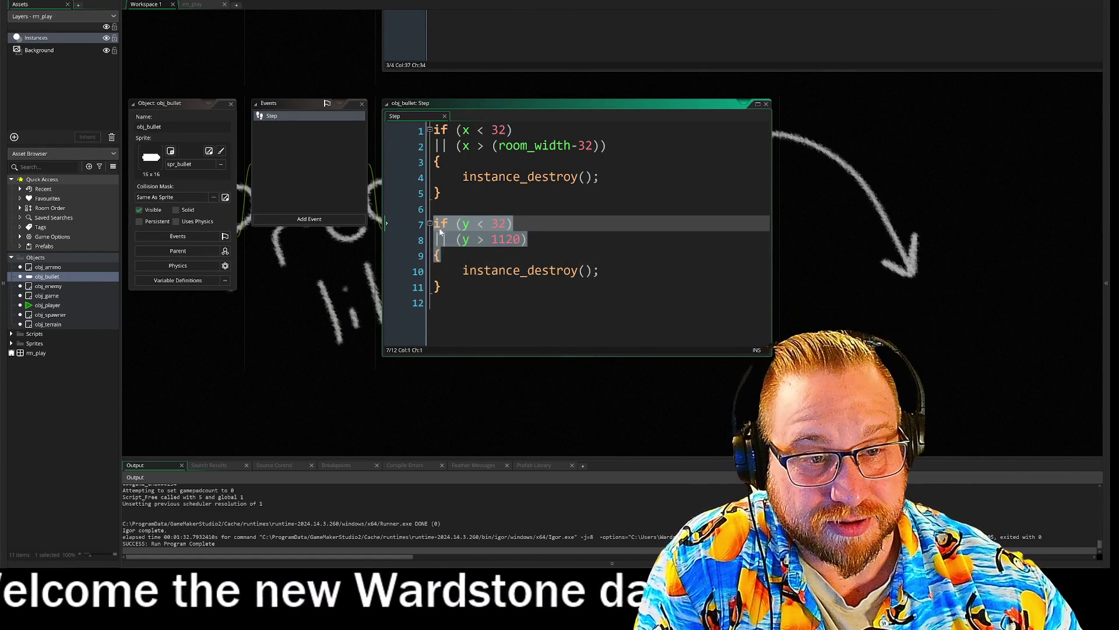
{"action": "left_click_drag", "start_coordinate": [443, 286], "coordinate": [435, 145]}
{"action": "scroll", "coordinate": [275, 411], "scroll_direction": "up", "scroll_amount": 6}
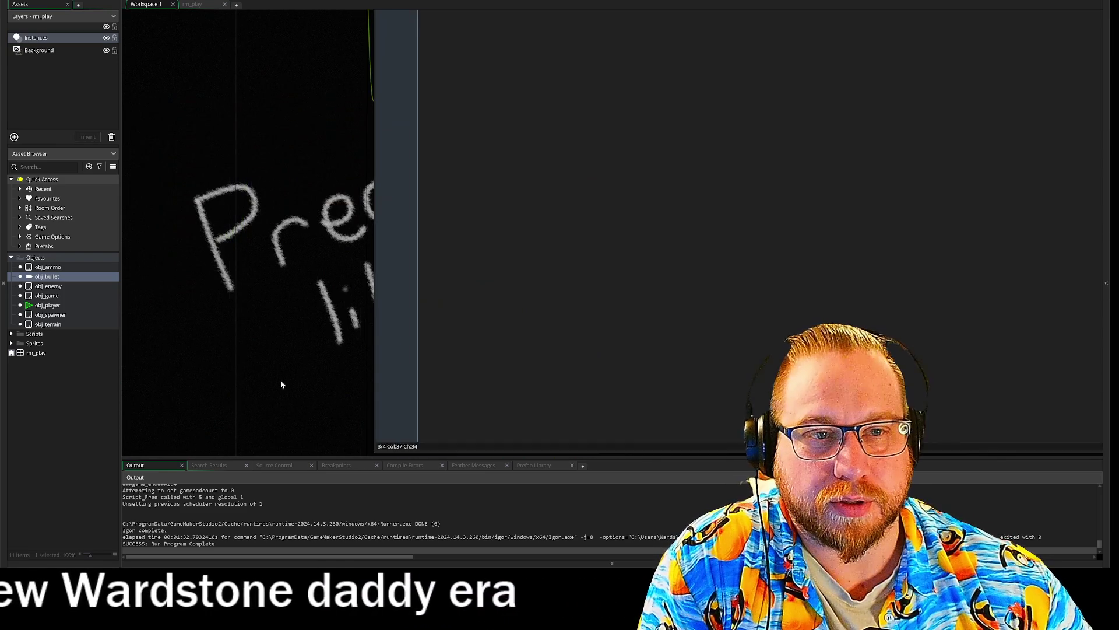
{"action": "scroll", "coordinate": [314, 315], "scroll_direction": "up", "scroll_amount": 3}
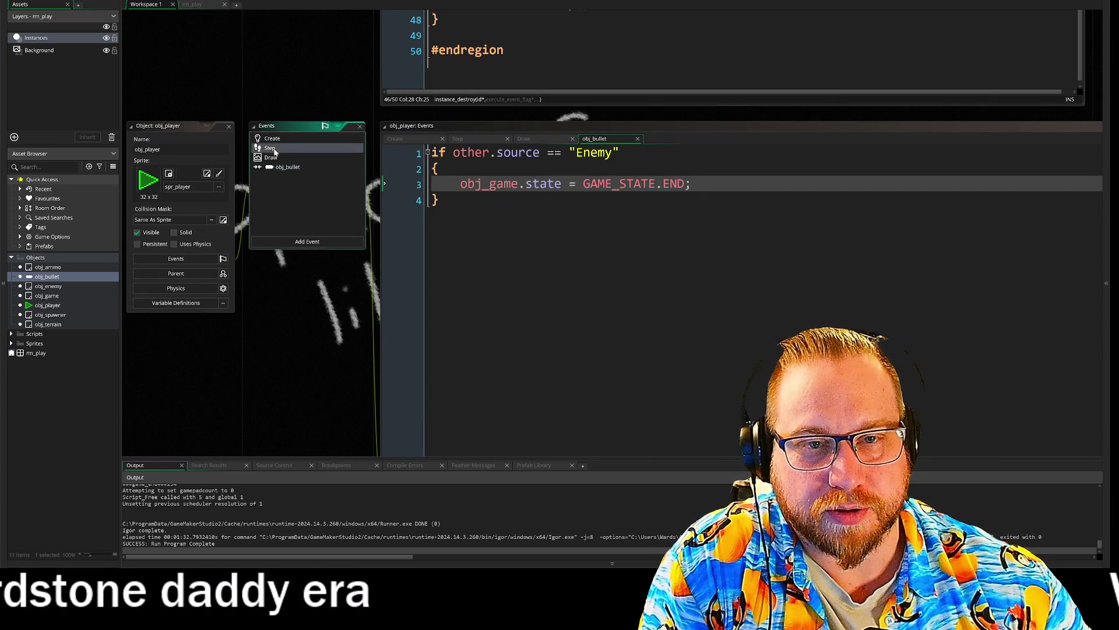
- Paste the copied bounds checks into obj_player's Step event after the brace on line 25
{"action": "left_click", "coordinate": [270, 147]}
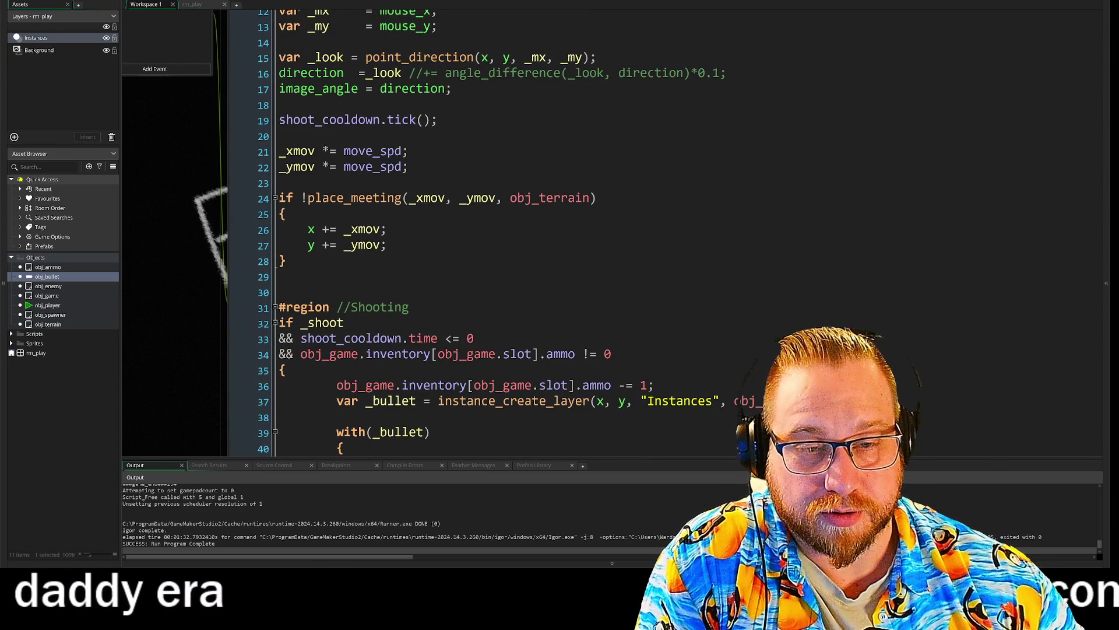
{"action": "left_click", "coordinate": [231, 213]}
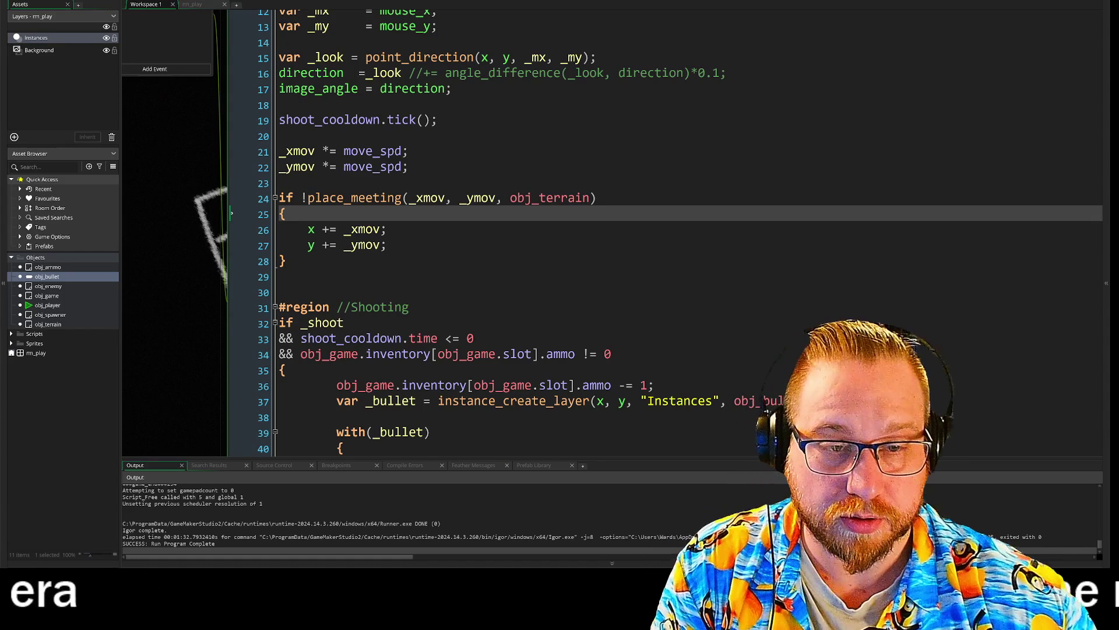
{"action": "key", "text": "Return"}
{"action": "type", "text": "if (x < 32) || (x > (room_width-32)) {     instance_destroy(); }  if (y < 32) || (y > 1120) {     instance_destroy(); }"}
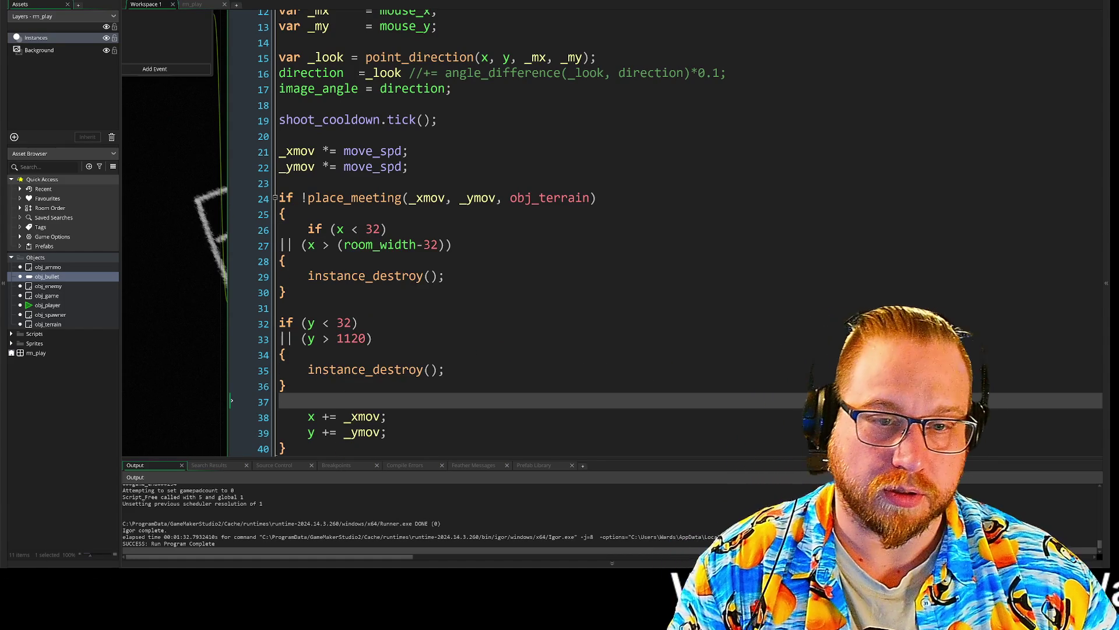
{"action": "scroll", "coordinate": [349, 393], "scroll_direction": "down", "scroll_amount": 1}
{"action": "left_click_drag", "start_coordinate": [386, 394], "coordinate": [308, 393]}
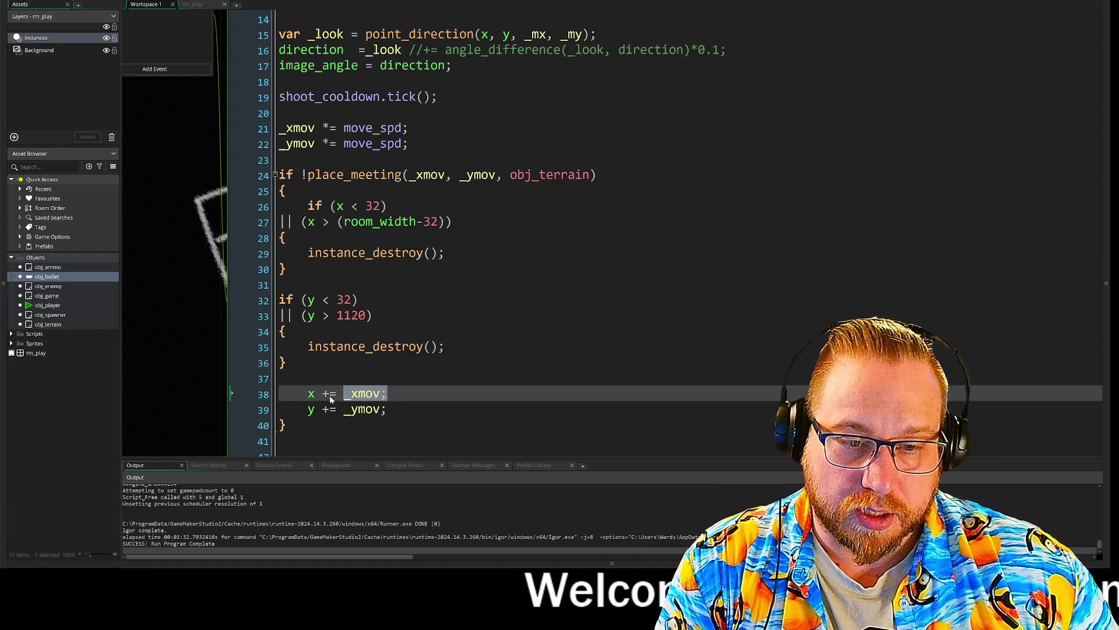
- Replace instance_destroy() with x += _xmov, change 32 to 0, and drop -32 after room_width
{"action": "left_click", "coordinate": [452, 253]}
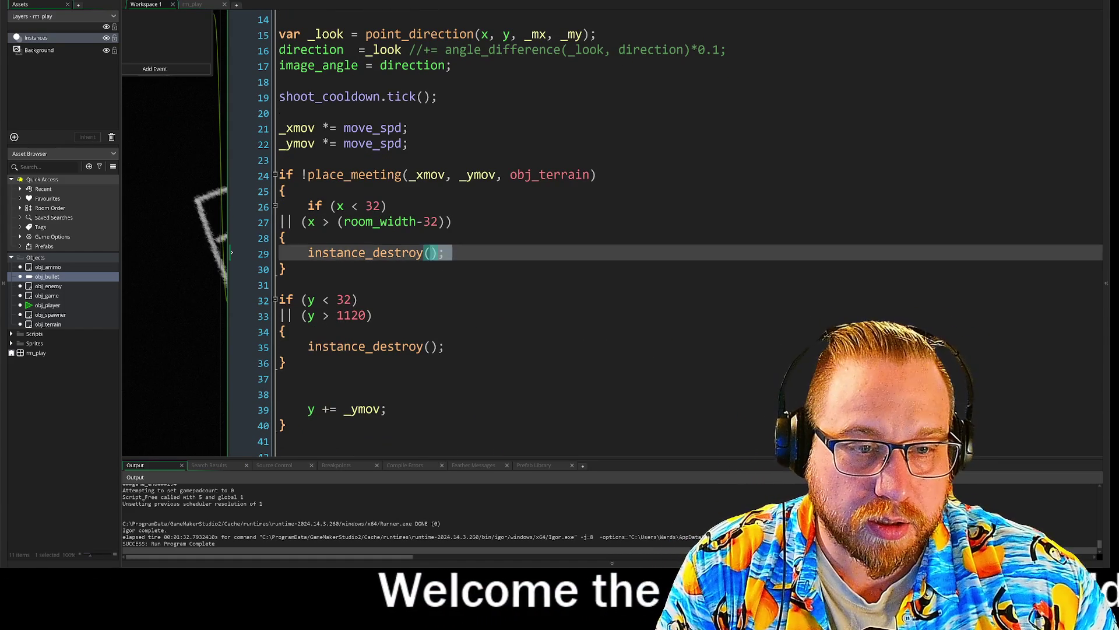
{"action": "type", "text": "x += _xmov;"}
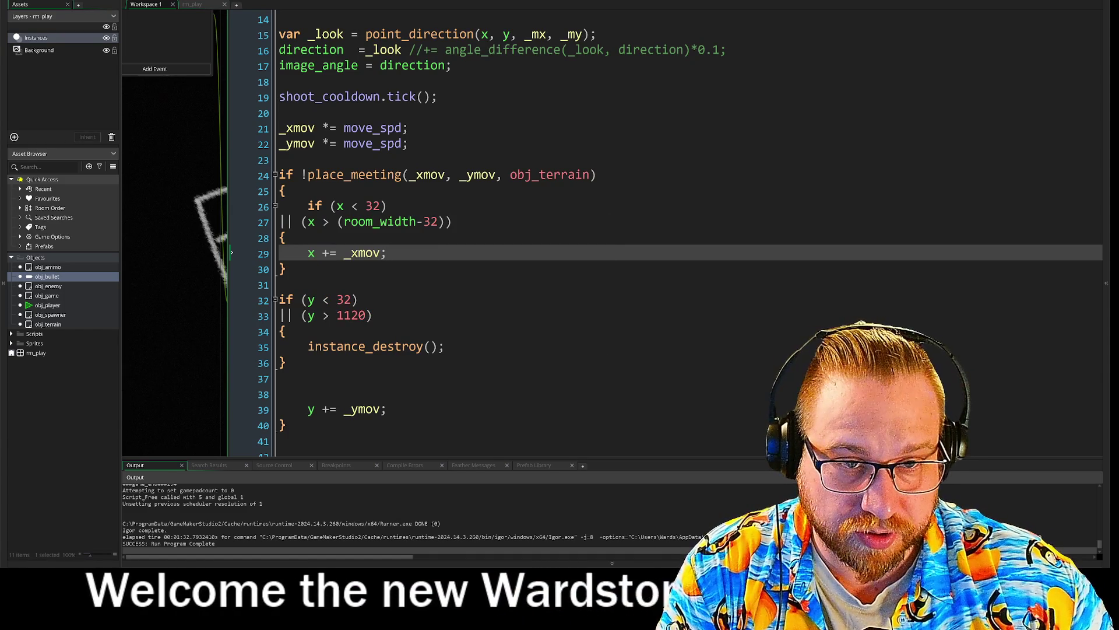
{"action": "double_click", "coordinate": [376, 206]}
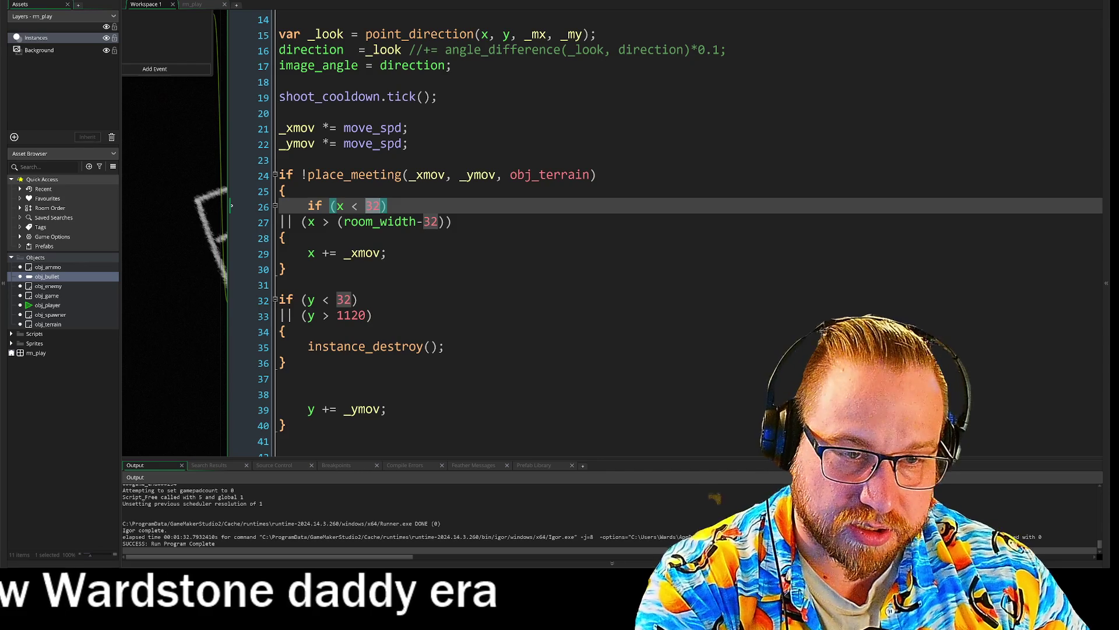
{"action": "type", "text": "0"}
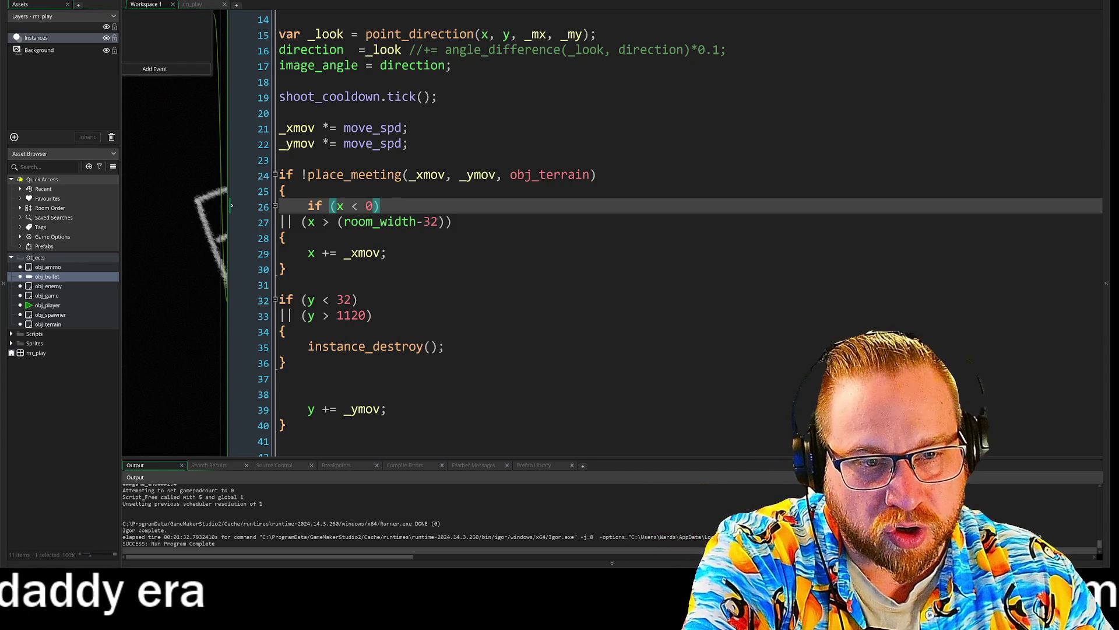
{"action": "left_click_drag", "start_coordinate": [417, 222], "coordinate": [438, 226]}
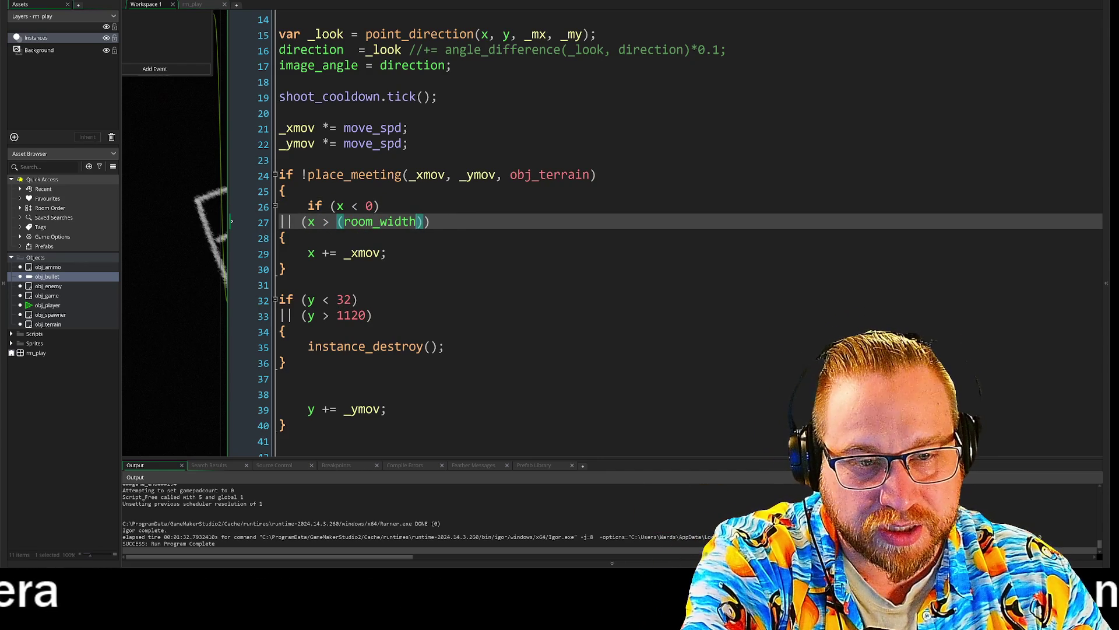
{"action": "left_click", "coordinate": [386, 253]}
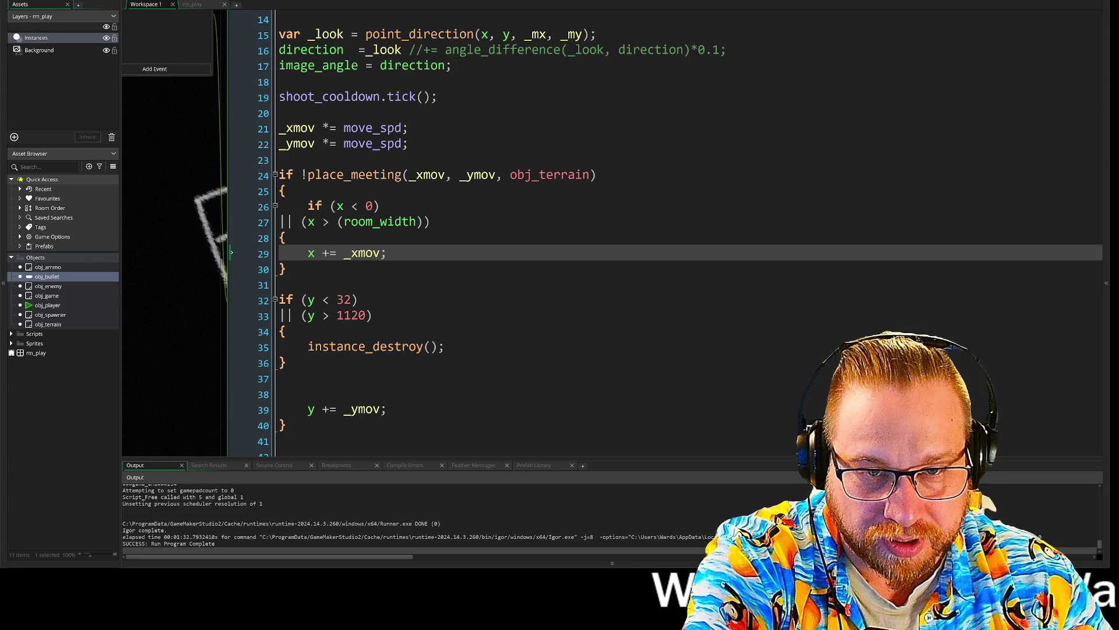
{"action": "left_click", "coordinate": [303, 208]}
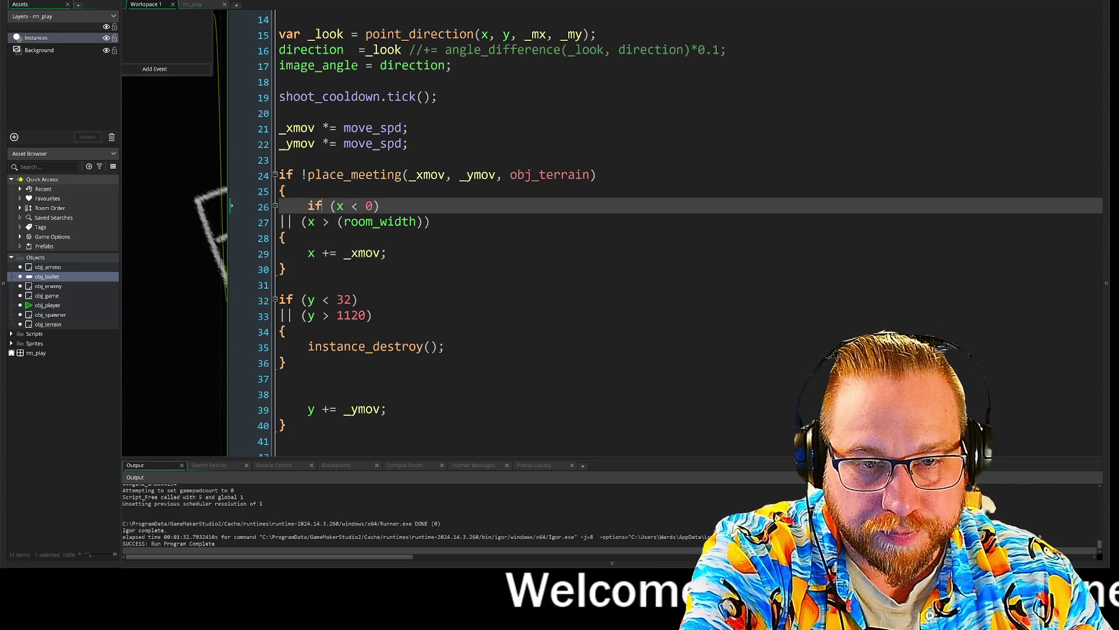
{"action": "key", "text": "Down"}
{"action": "key", "text": "Up"}
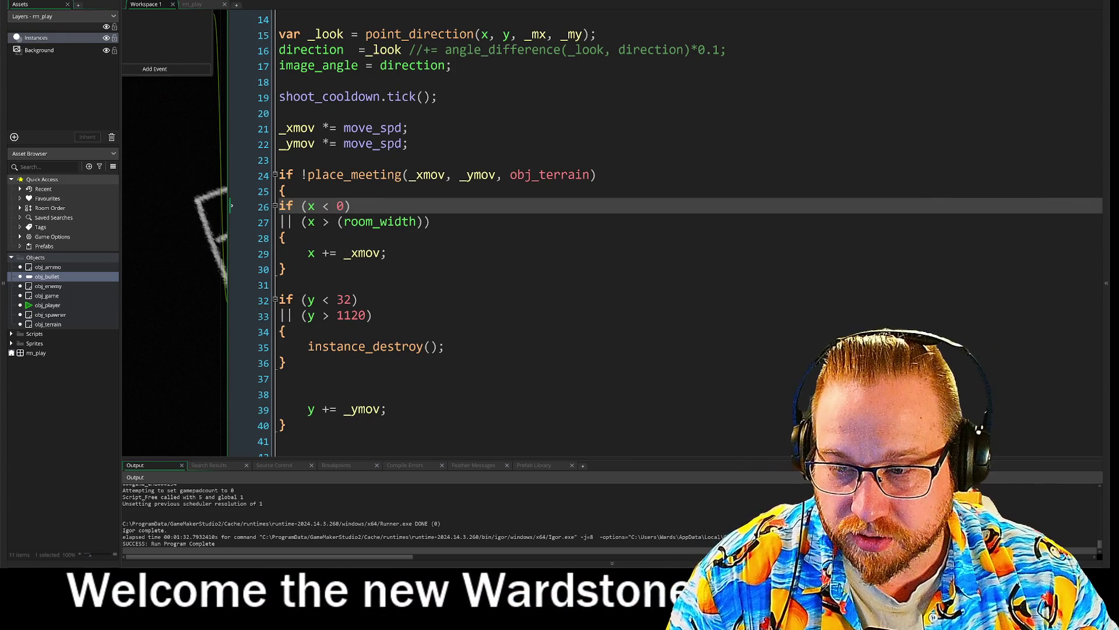
- Indent the nested x-bounds block and tidy the y-bounds check, removing leftover lines
{"action": "key", "text": "Down"}
{"action": "key", "text": "Down"}
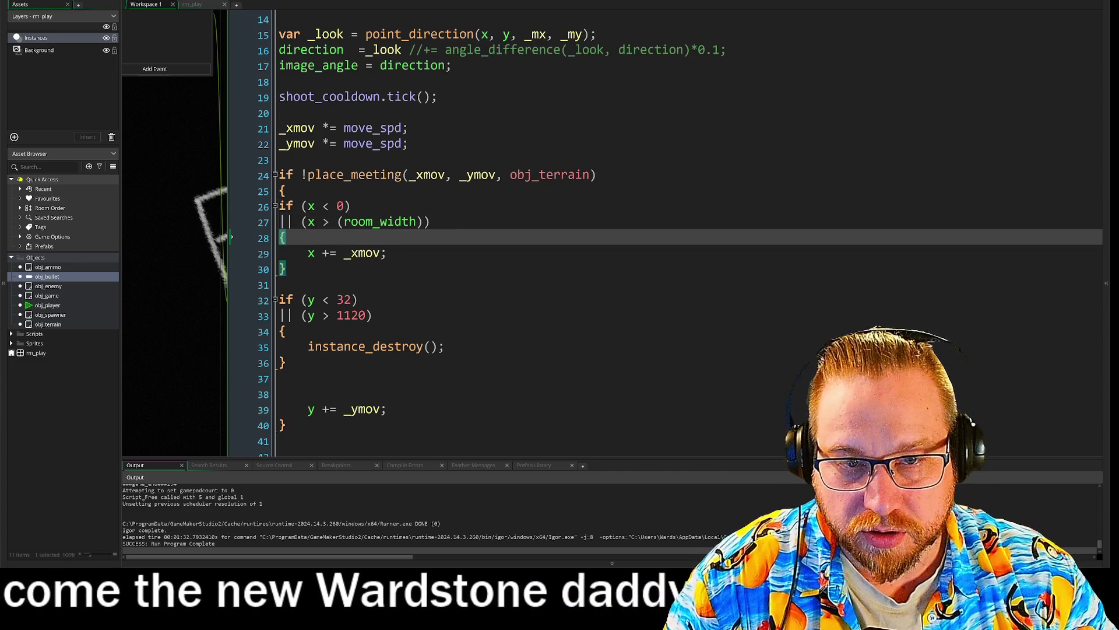
{"action": "key", "text": "Up"}
{"action": "key", "text": "Up"}
{"action": "key", "text": "Down"}
{"action": "key", "text": "Down"}
{"action": "key", "text": "Down"}
{"action": "key", "text": "shift+Up"}
{"action": "key", "text": "shift+Up"}
{"action": "key", "text": "shift+Up"}
{"action": "key", "text": "Tab"}
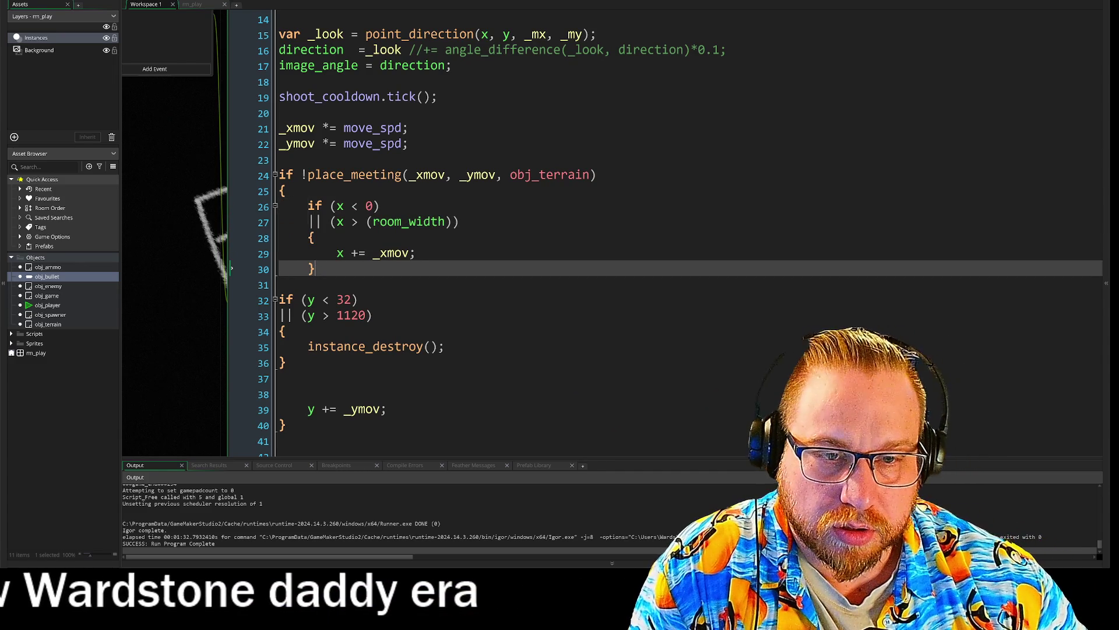
{"action": "scroll", "coordinate": [583, 233], "scroll_direction": "down", "scroll_amount": 1}
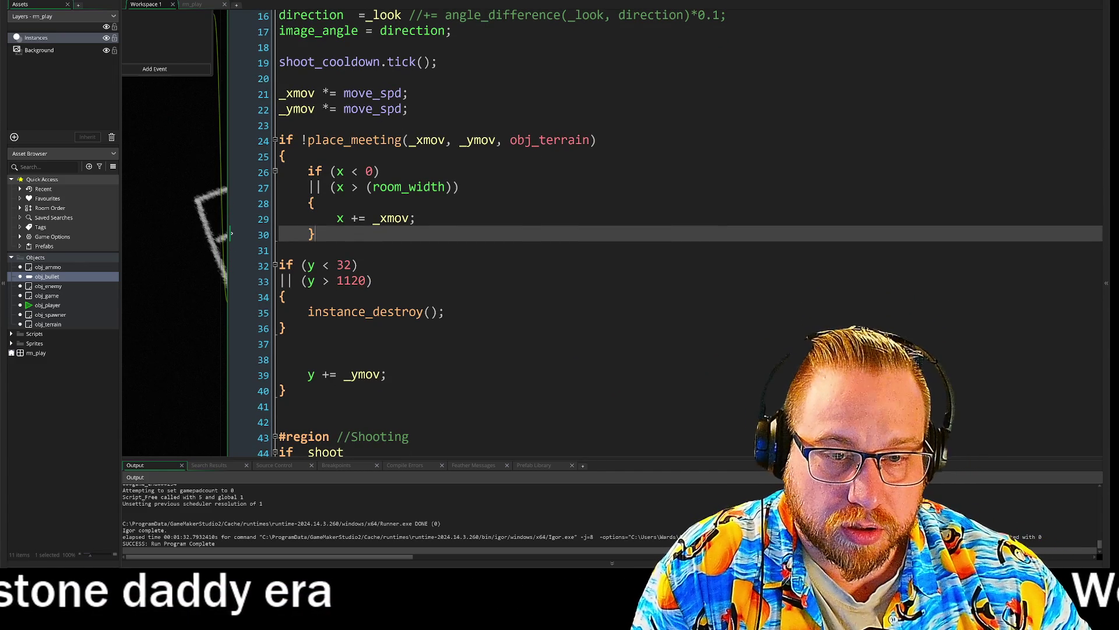
{"action": "mouse_move", "coordinate": [279, 265]}
{"action": "left_mouse_down"}
{"action": "mouse_move", "coordinate": [285, 360]}
{"action": "mouse_move", "coordinate": [337, 374]}
{"action": "left_mouse_up"}
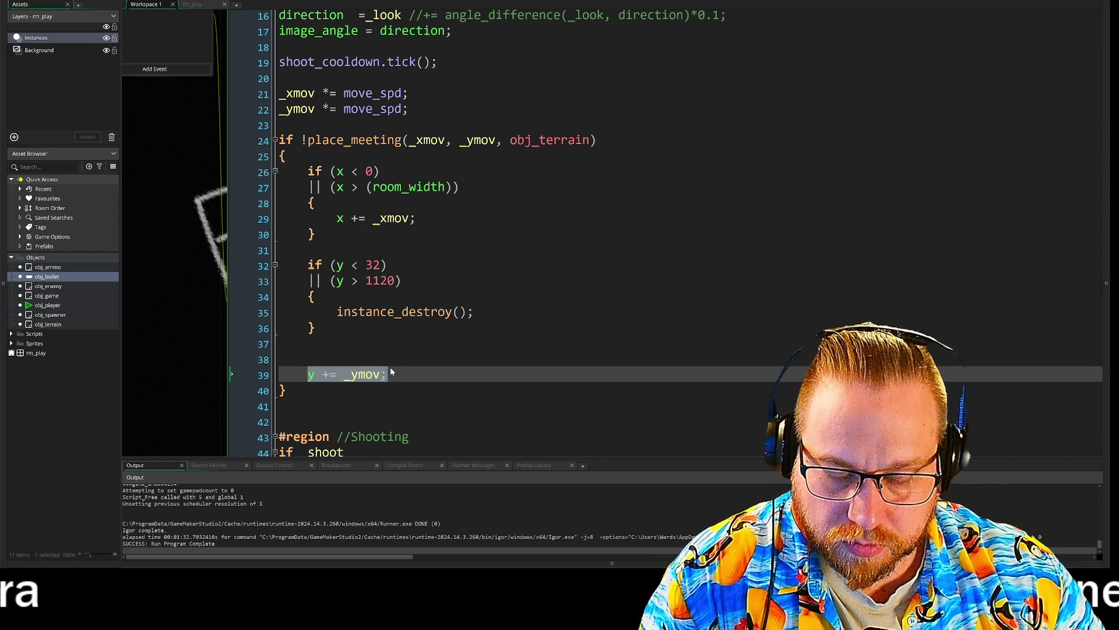
{"action": "key", "text": "ctrl+x"}
{"action": "left_click_drag", "start_coordinate": [337, 312], "coordinate": [366, 312]}
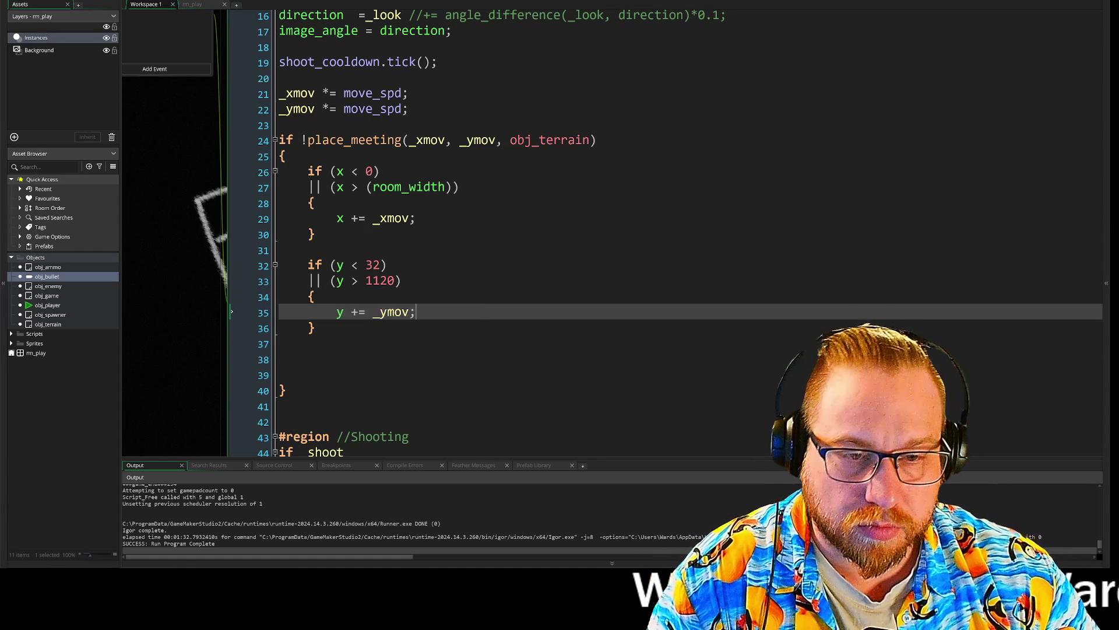
{"action": "left_click", "coordinate": [366, 360]}
{"action": "key", "text": "BackSpace"}
{"action": "key", "text": "BackSpace"}
{"action": "key", "text": "Delete"}
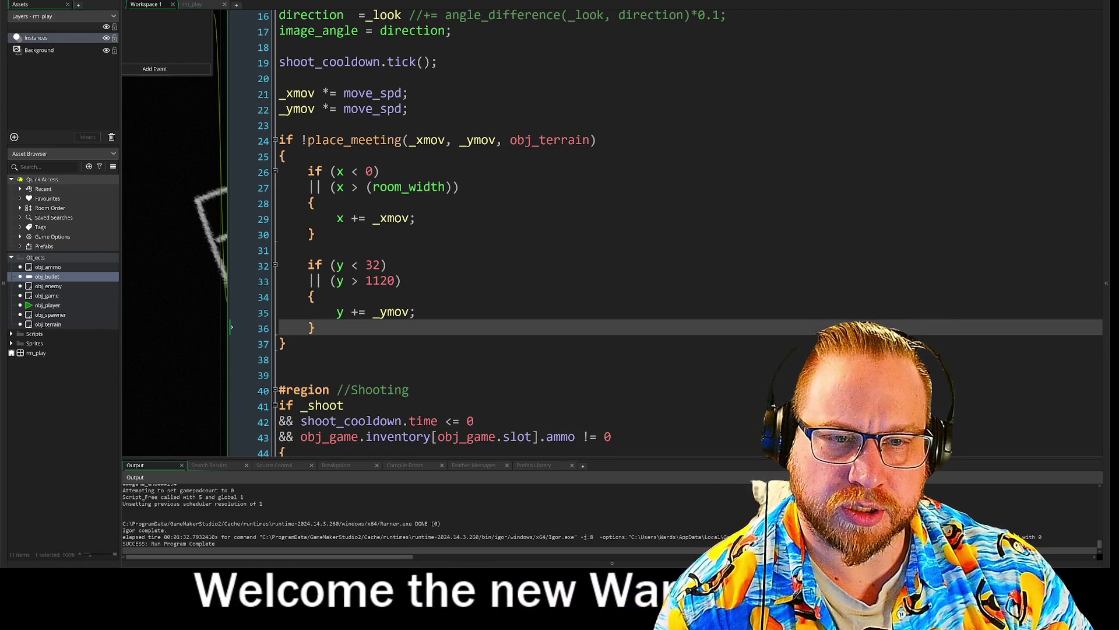
{"action": "left_click", "coordinate": [315, 296]}
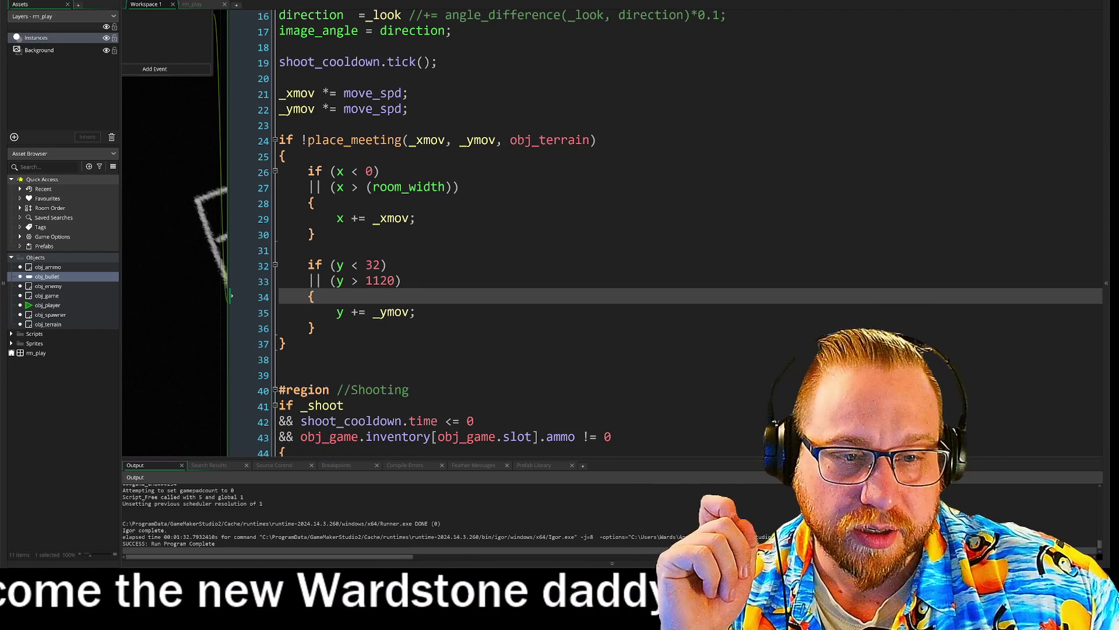
- Change the vertical limits from 32 and 1120 to 0 and room_height, then test-run the game
{"action": "double_click", "coordinate": [372, 265]}
{"action": "type", "text": "0"}
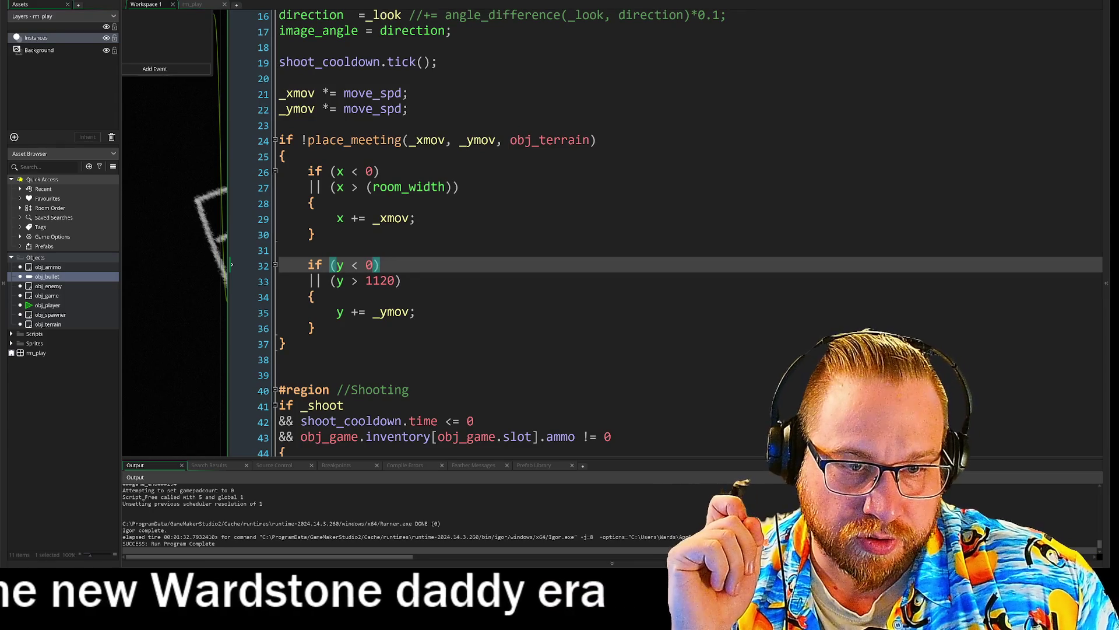
{"action": "double_click", "coordinate": [394, 282]}
{"action": "type", "text": "room"}
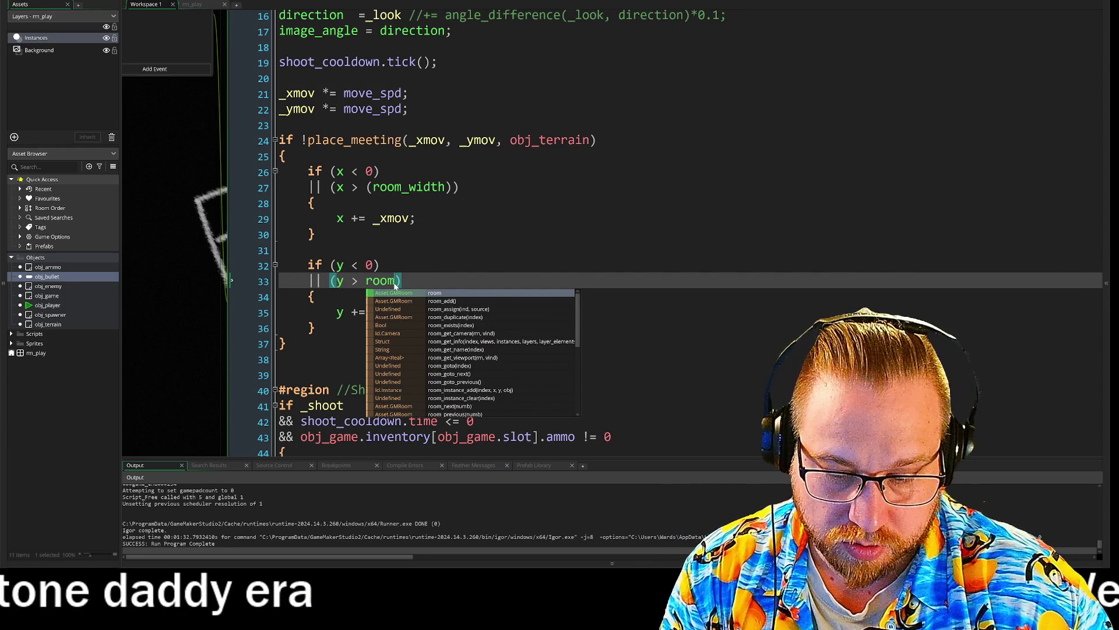
{"action": "type", "text": "_height"}
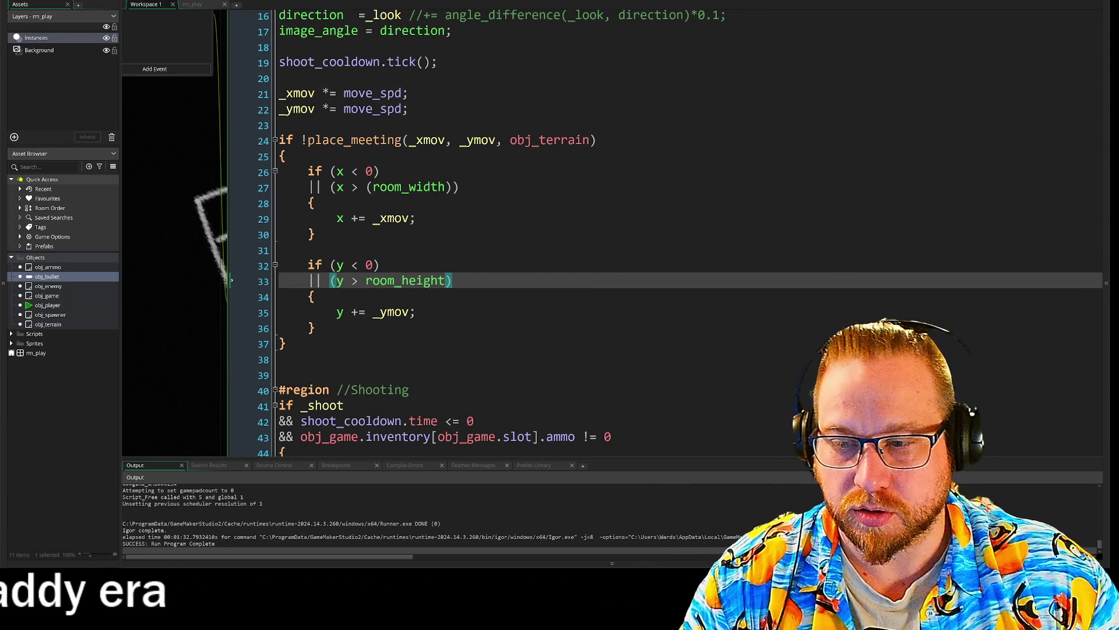
{"action": "key", "text": "F5"}
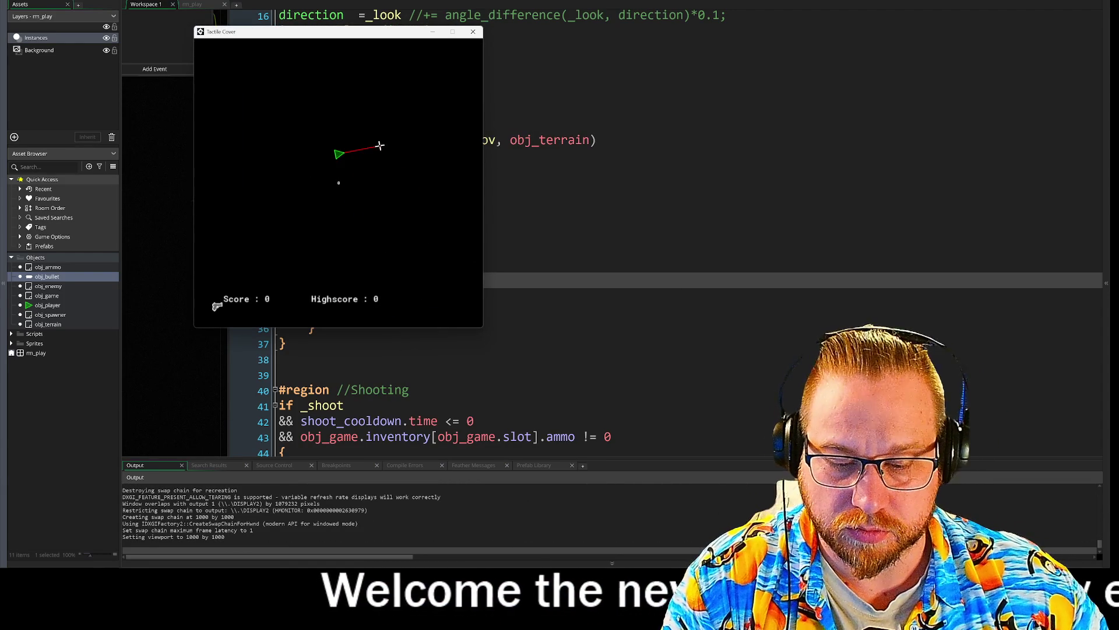
{"action": "left_click", "coordinate": [473, 31]}
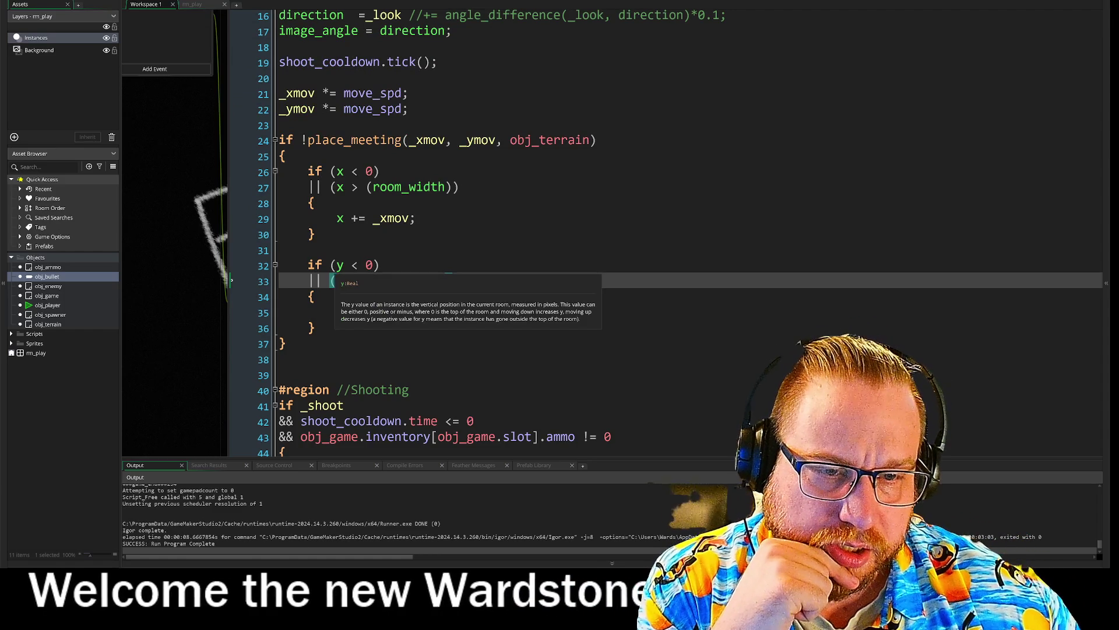
- Prefix ! to (y < 0) and (y > room_height) on lines 32–33, then run the game
{"action": "left_click_drag", "start_coordinate": [337, 266], "coordinate": [351, 267]}
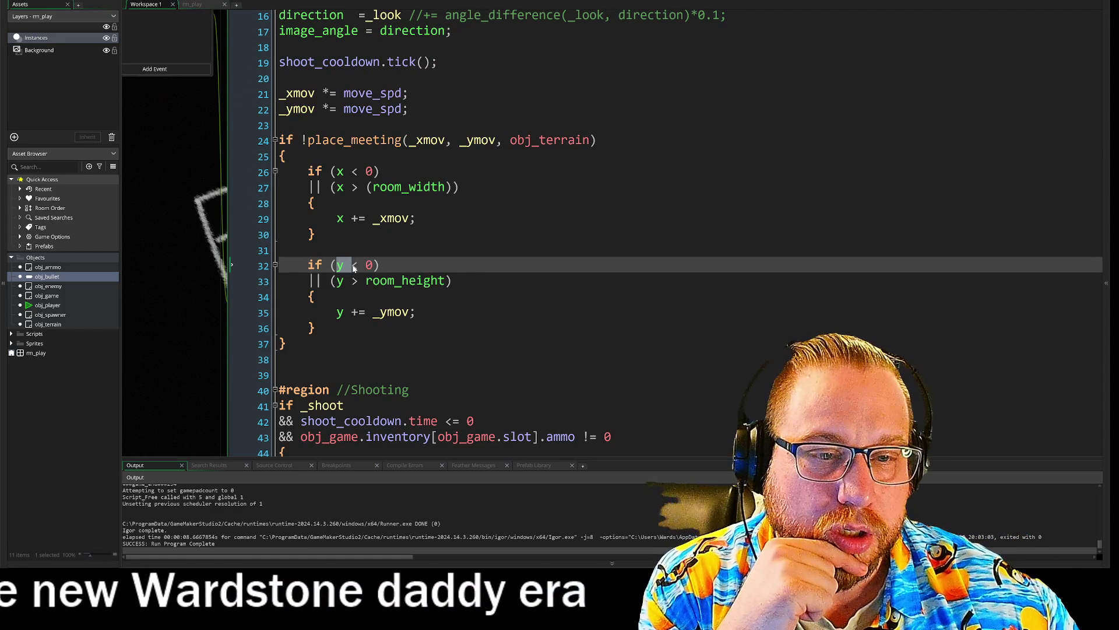
{"action": "key", "text": "Right"}
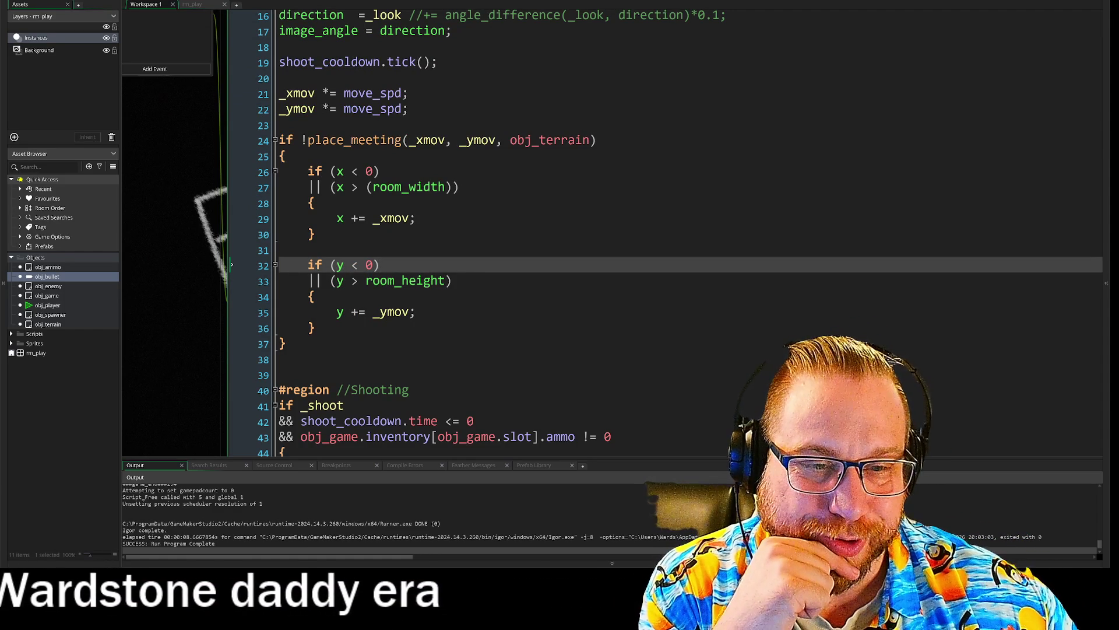
{"action": "mouse_move", "coordinate": [404, 281]}
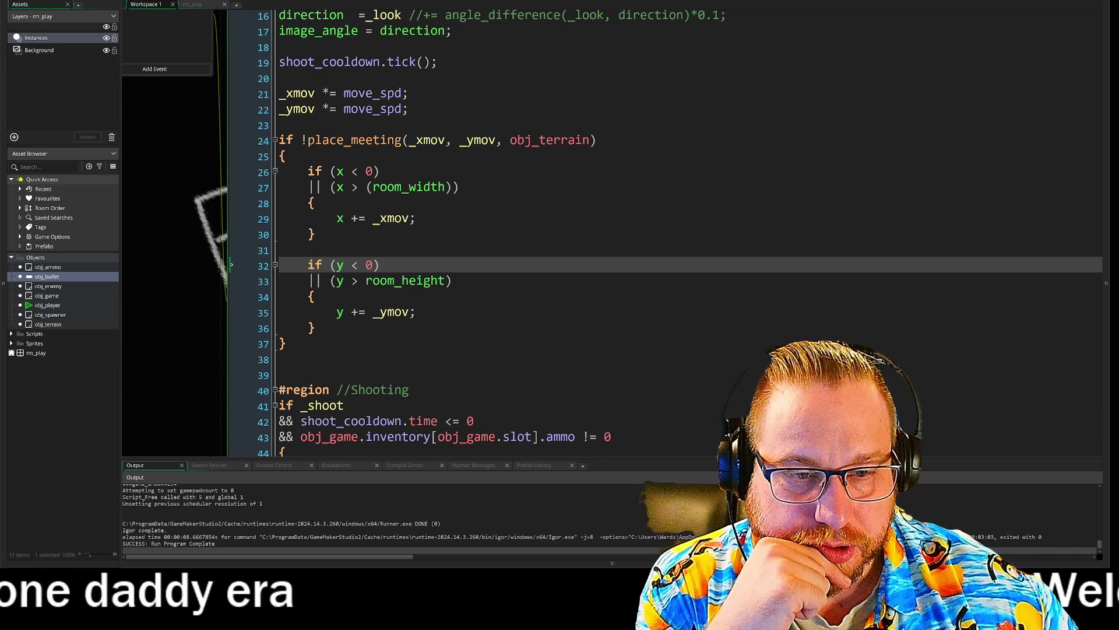
{"action": "double_click", "coordinate": [340, 266]}
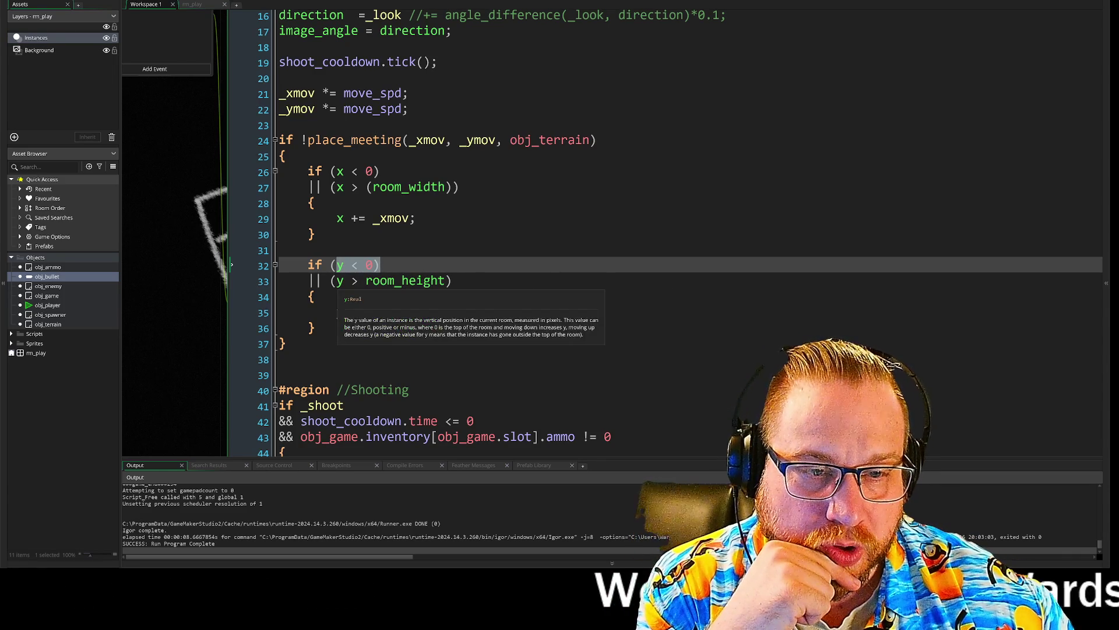
{"action": "left_click_drag", "start_coordinate": [345, 281], "coordinate": [387, 281]}
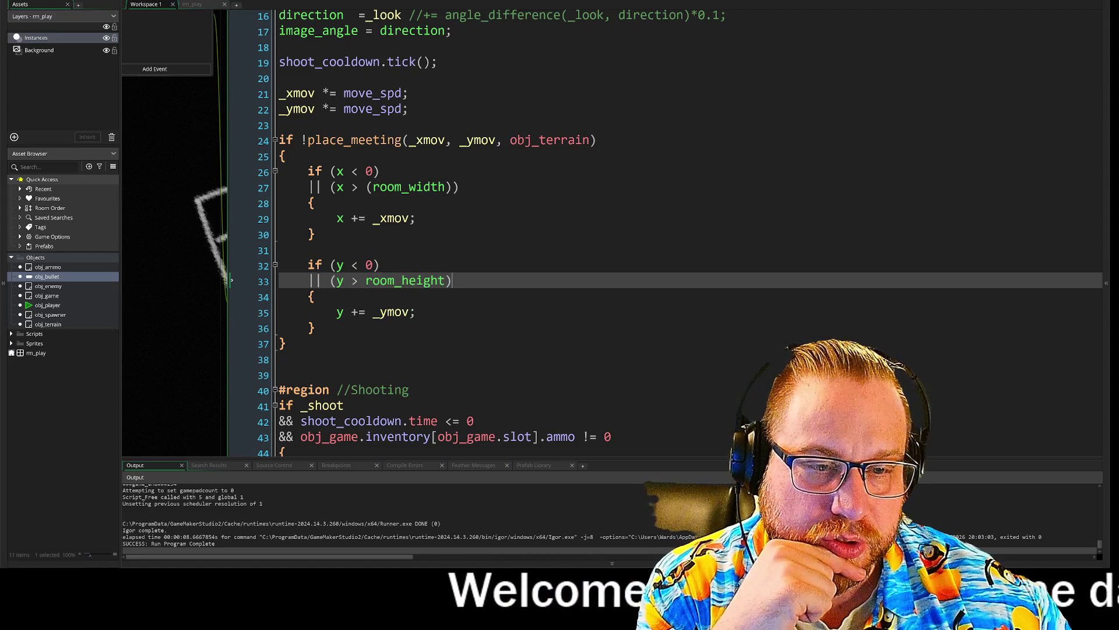
{"action": "left_click", "coordinate": [231, 312]}
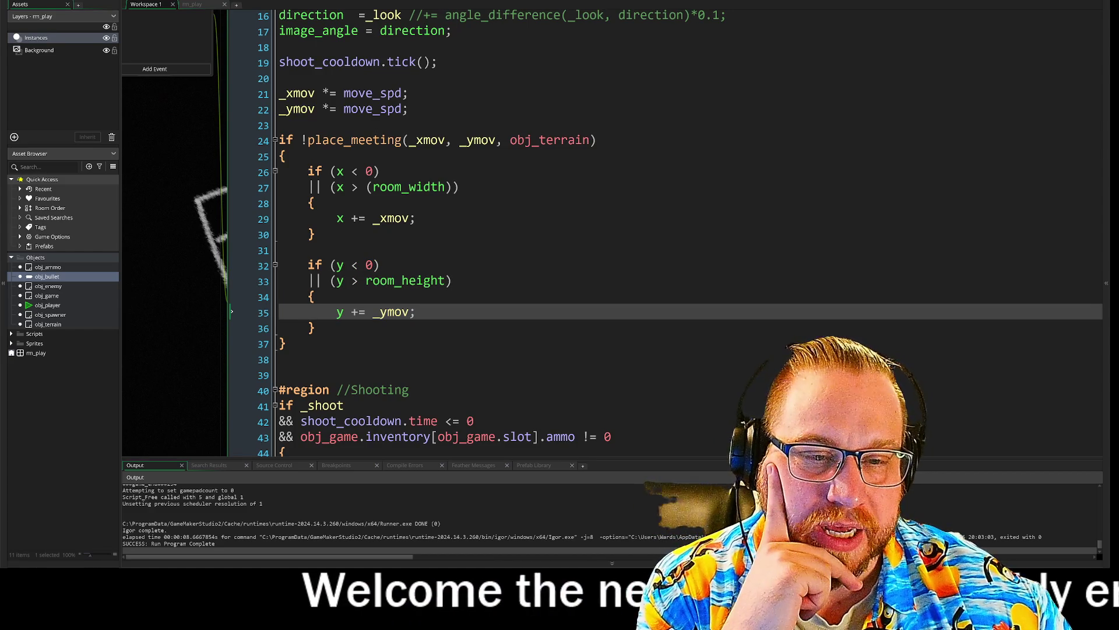
{"action": "left_click", "coordinate": [337, 265]}
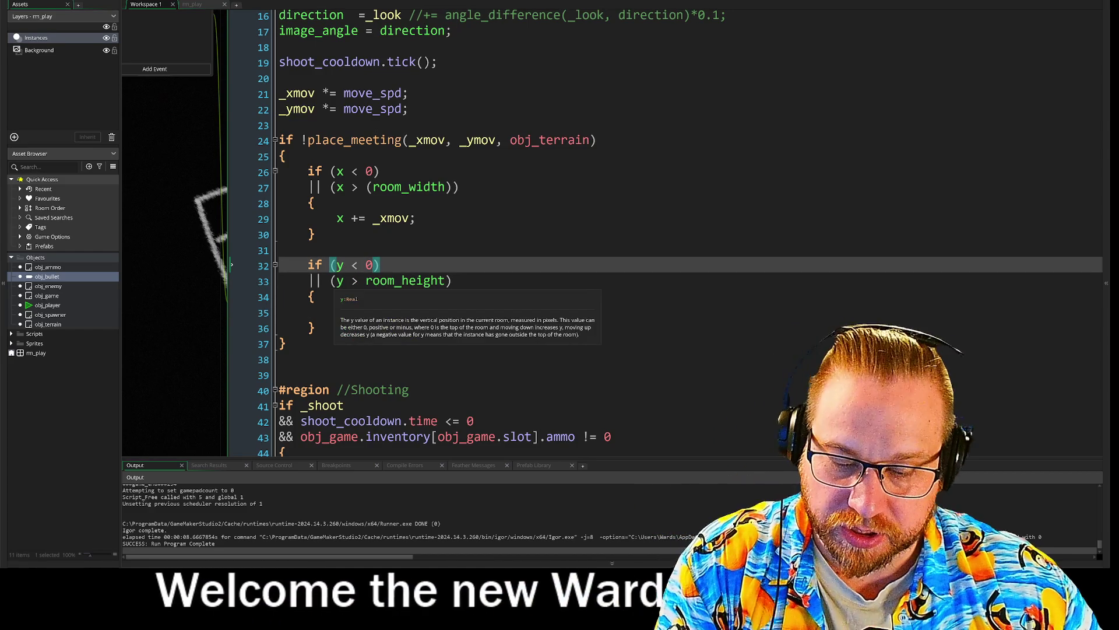
{"action": "type", "text": "!"}
{"action": "key", "text": "Down"}
{"action": "type", "text": "!"}
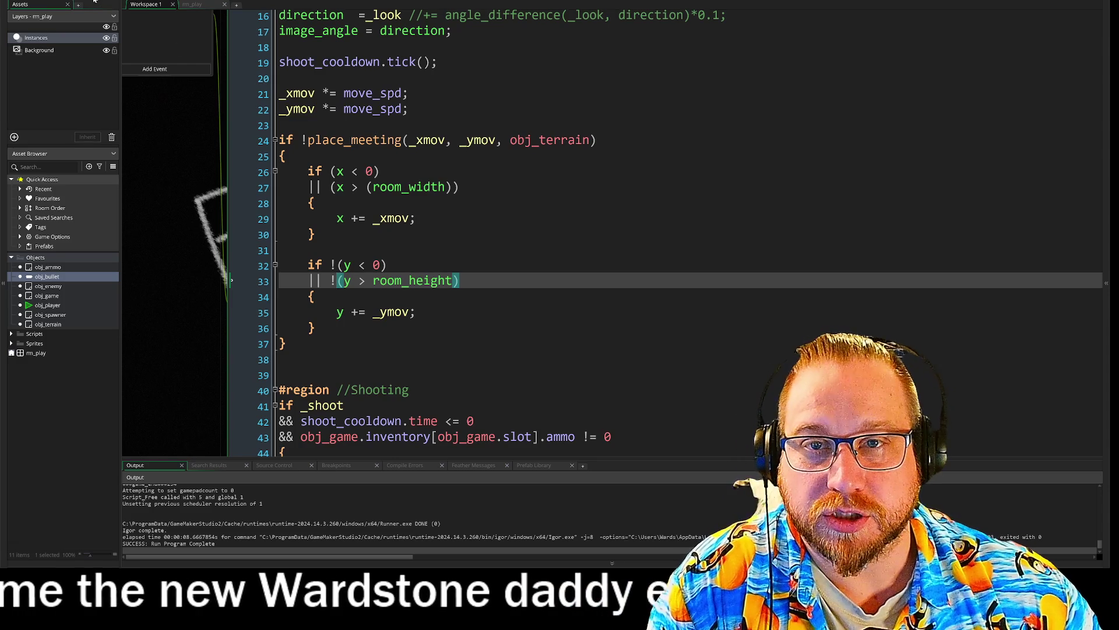
{"action": "key", "text": "F5"}
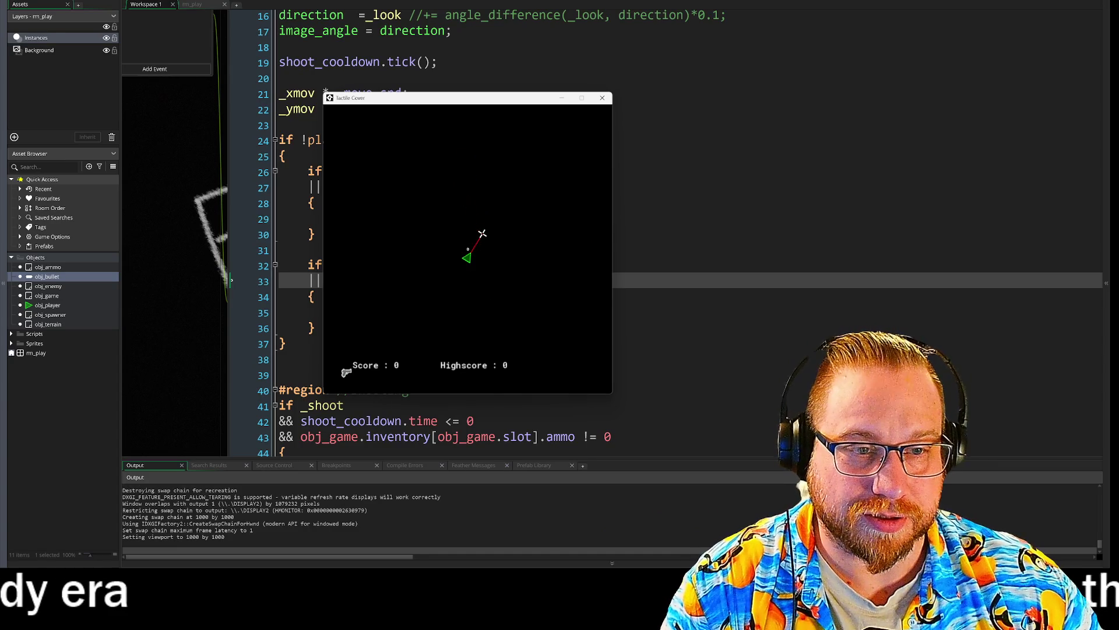
- Move the player down in the running game, then close it and return to line 26
{"action": "key", "text": "s"}
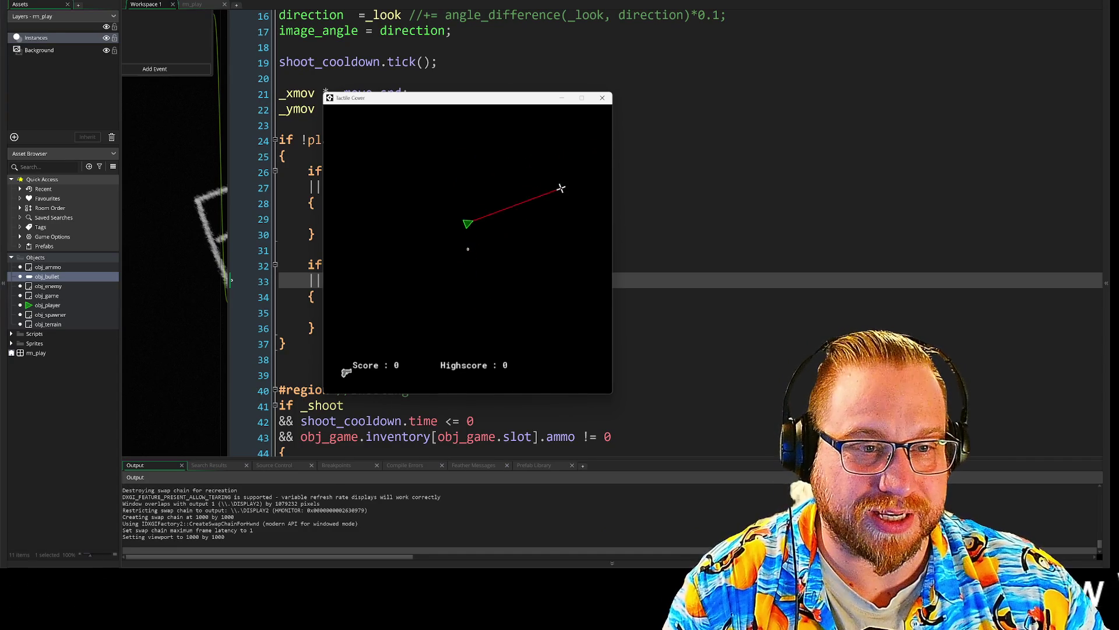
{"action": "left_click", "coordinate": [604, 99]}
{"action": "left_click", "coordinate": [381, 171]}
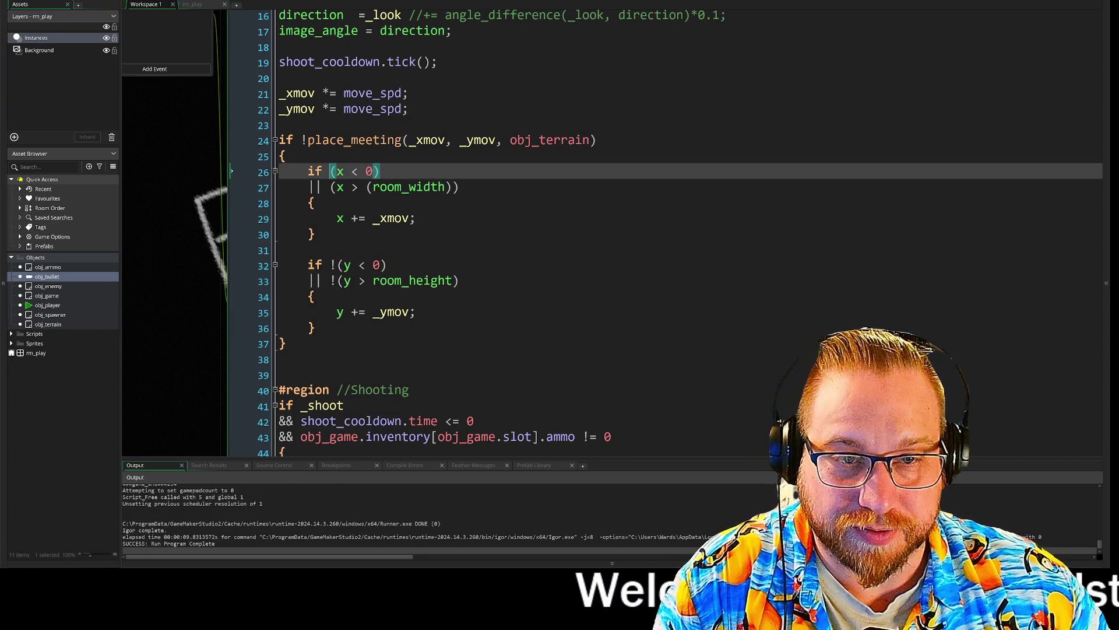
- Add ! before the horizontal conditions so they read !(x < 0) || !(x > (room_width))
{"action": "left_click", "coordinate": [330, 187]}
{"action": "type", "text": "!"}
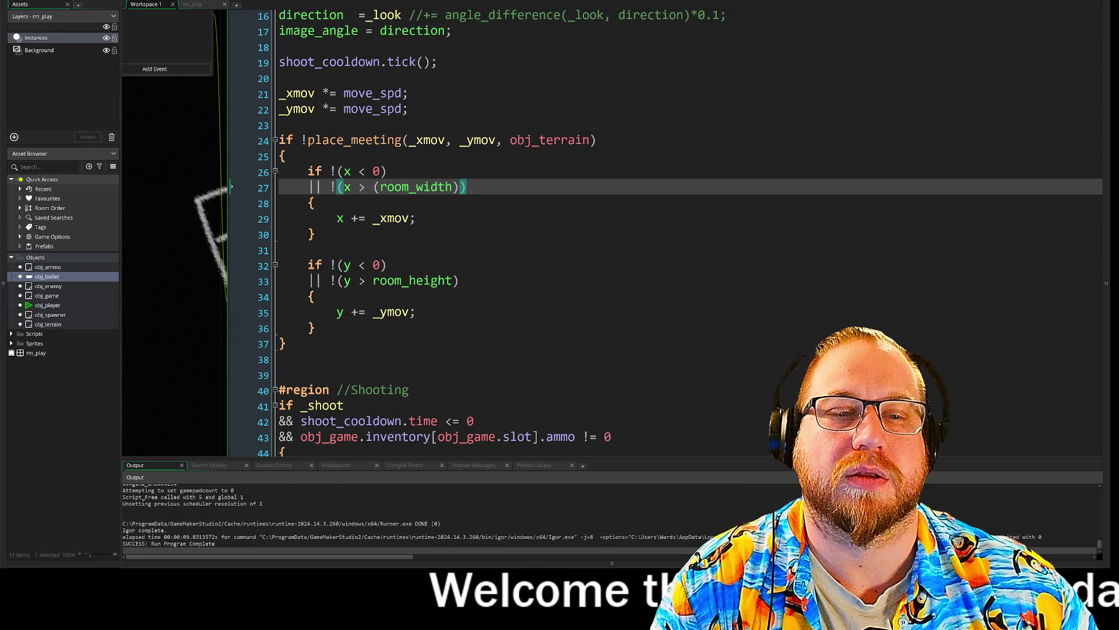
{"action": "key", "text": "Down"}
{"action": "key", "text": "Down"}
{"action": "key", "text": "Down"}
- Playtest the horizontal limits, moving the player left, down and right at the edge, then close the game
{"action": "key", "text": "F5"}
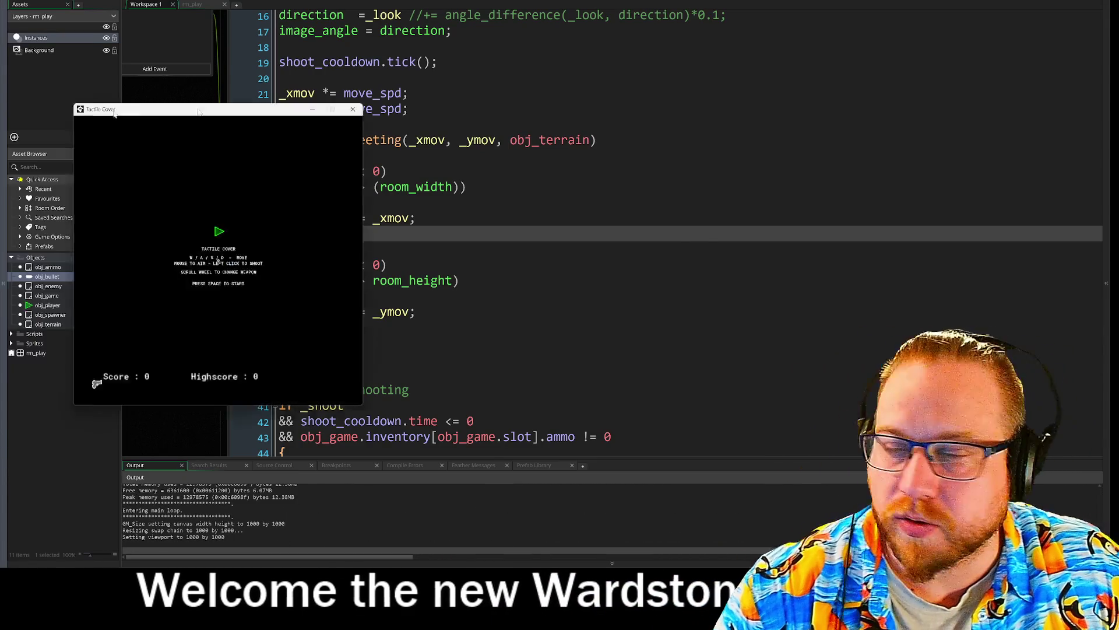
{"action": "key", "text": "a"}
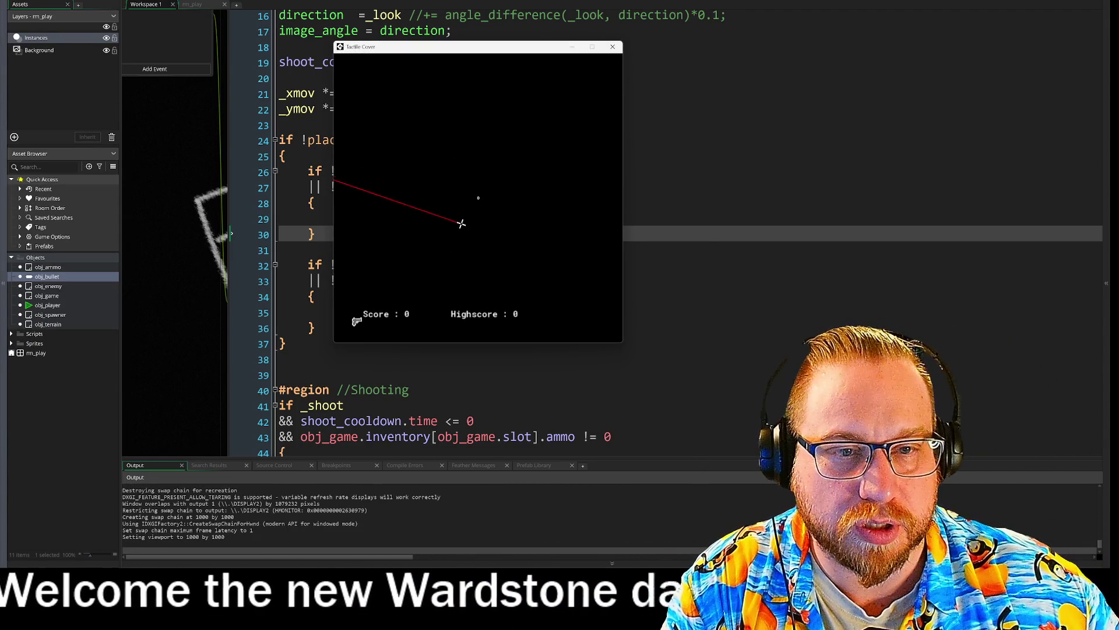
{"action": "key", "text": "s"}
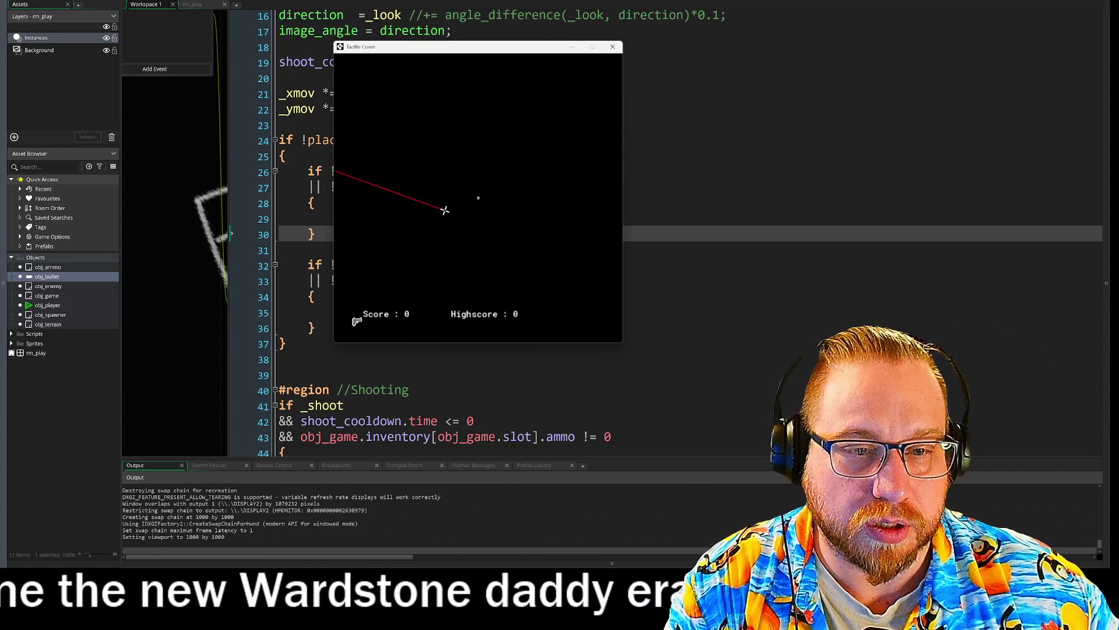
{"action": "key", "text": "d"}
{"action": "key", "text": "a"}
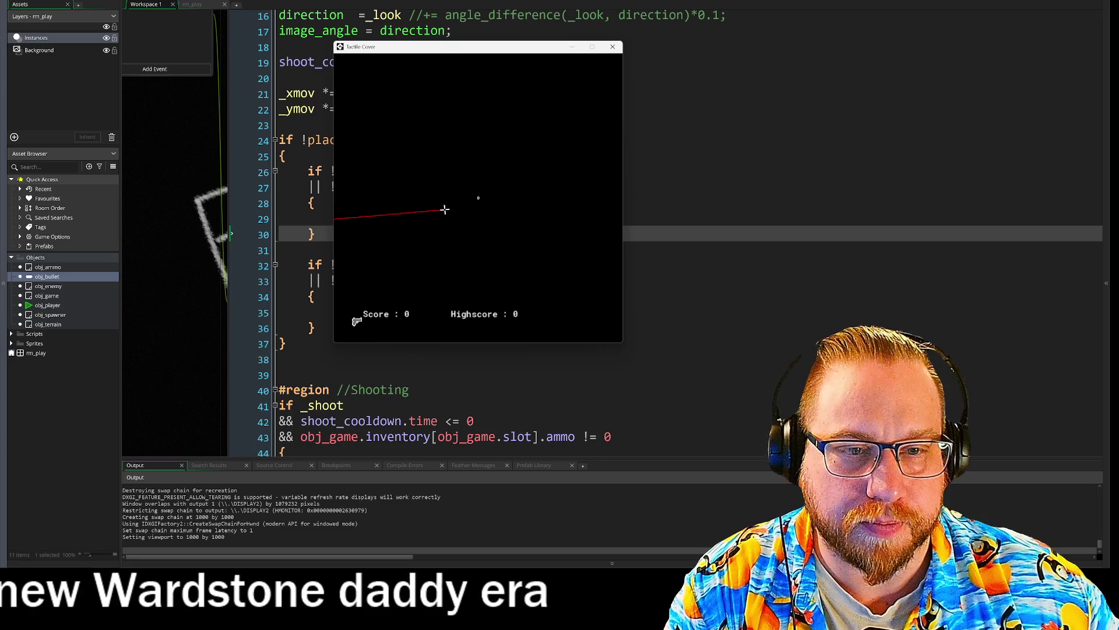
{"action": "mouse_move", "coordinate": [413, 47]}
{"action": "left_mouse_down"}
{"action": "mouse_move", "coordinate": [529, 51]}
{"action": "mouse_move", "coordinate": [706, 31]}
{"action": "left_mouse_up"}
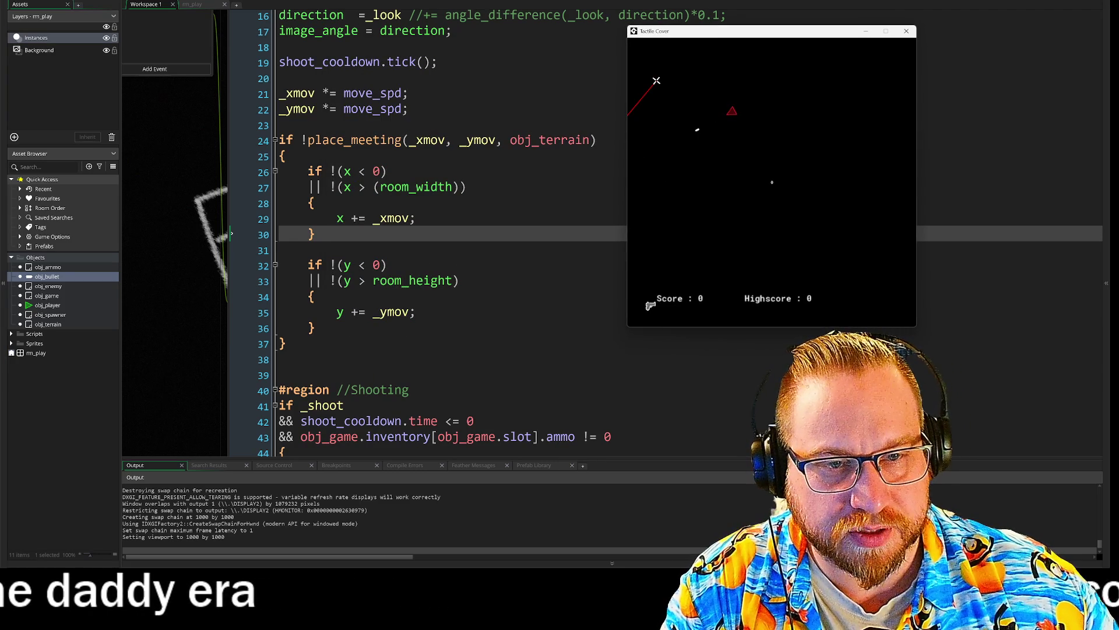
{"action": "left_click", "coordinate": [906, 32]}
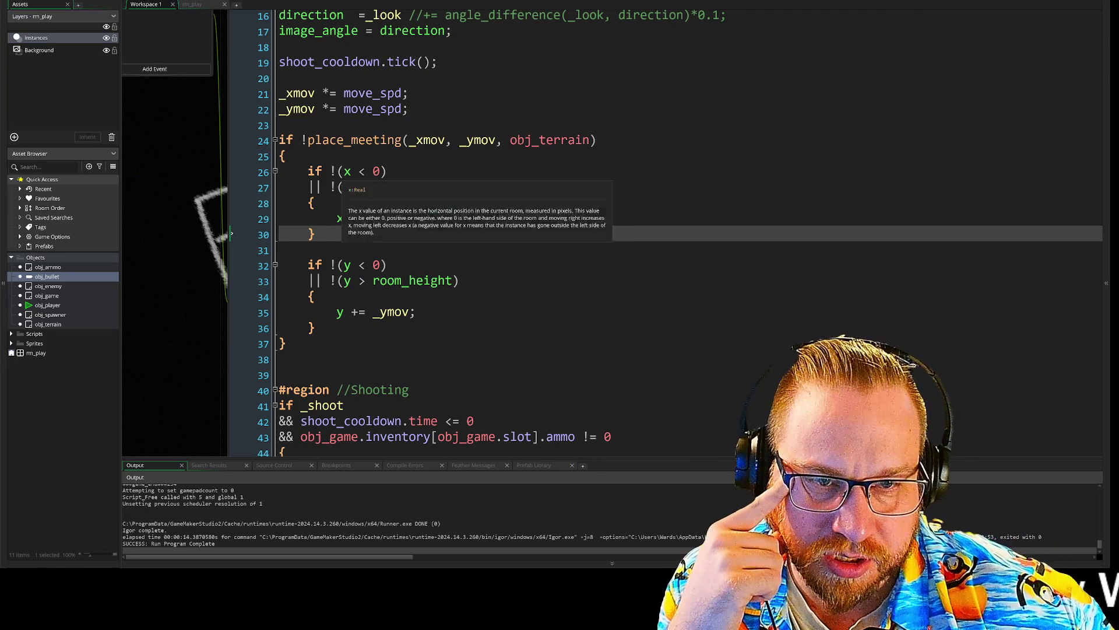
- Rewrite the horizontal checks as (x > 0) || (x < (room_width)) without negations
{"action": "left_click_drag", "start_coordinate": [337, 171], "coordinate": [390, 171]}
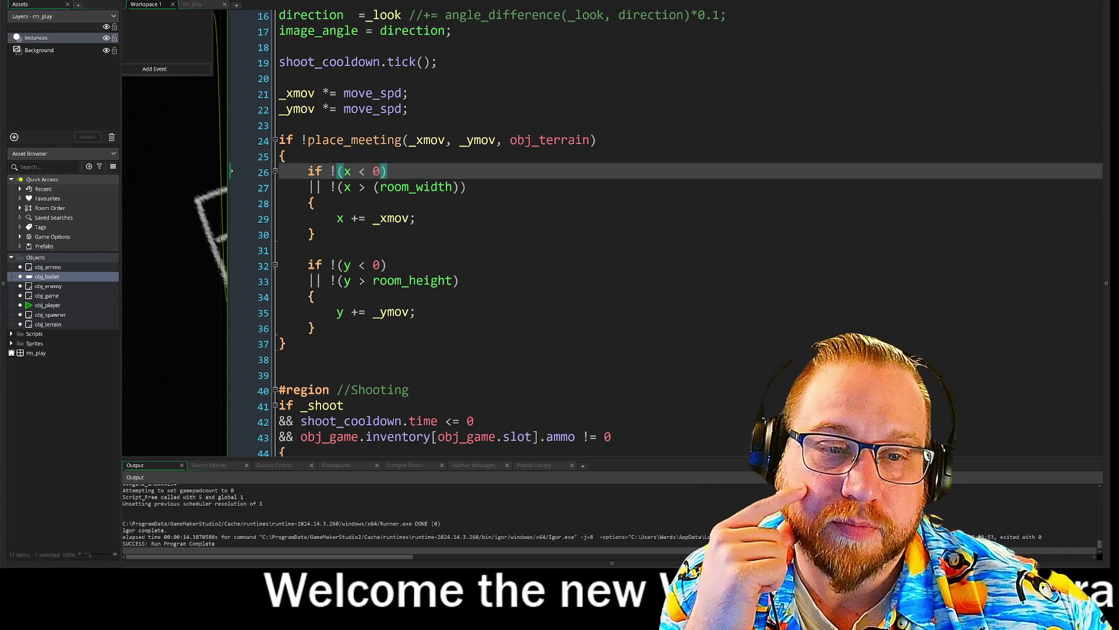
{"action": "left_click", "coordinate": [361, 171]}
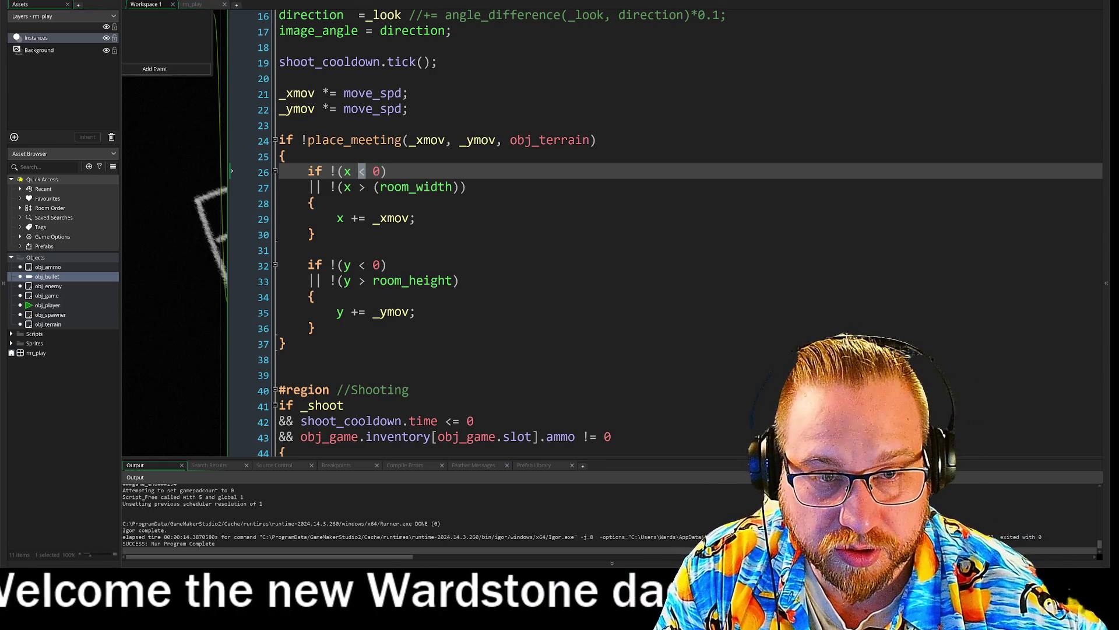
{"action": "type", "text": ">"}
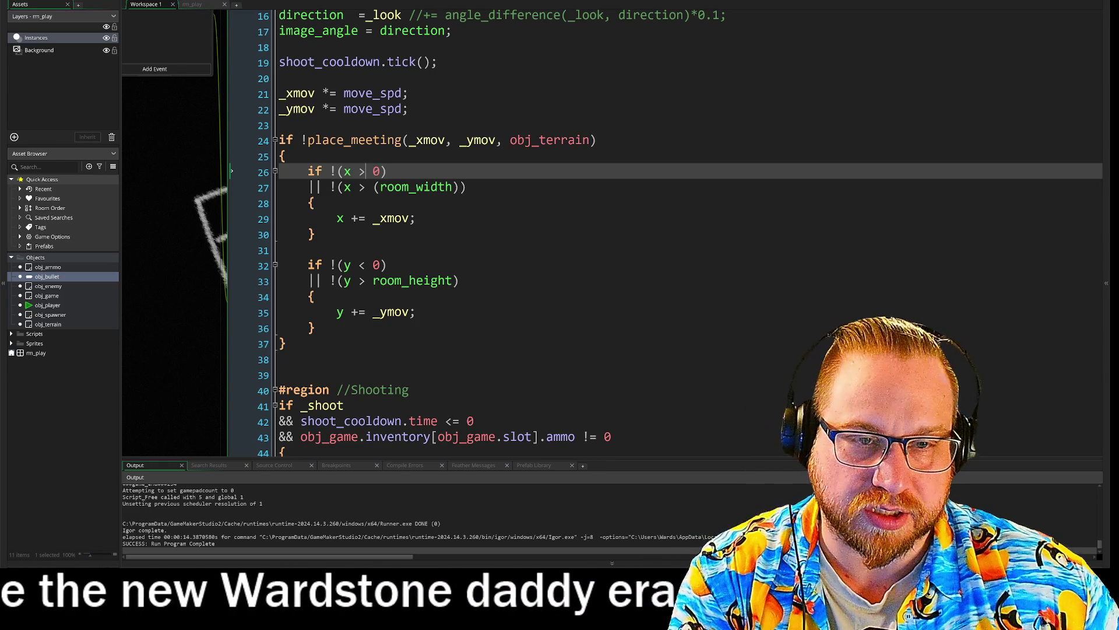
{"action": "key", "text": "Left"}
{"action": "key", "text": "Left"}
{"action": "key", "text": "Left"}
{"action": "key", "text": "BackSpace"}
{"action": "key", "text": "Down"}
{"action": "key", "text": "Delete"}
{"action": "key", "text": "Right"}
{"action": "key", "text": "Right"}
{"action": "key", "text": "Right"}
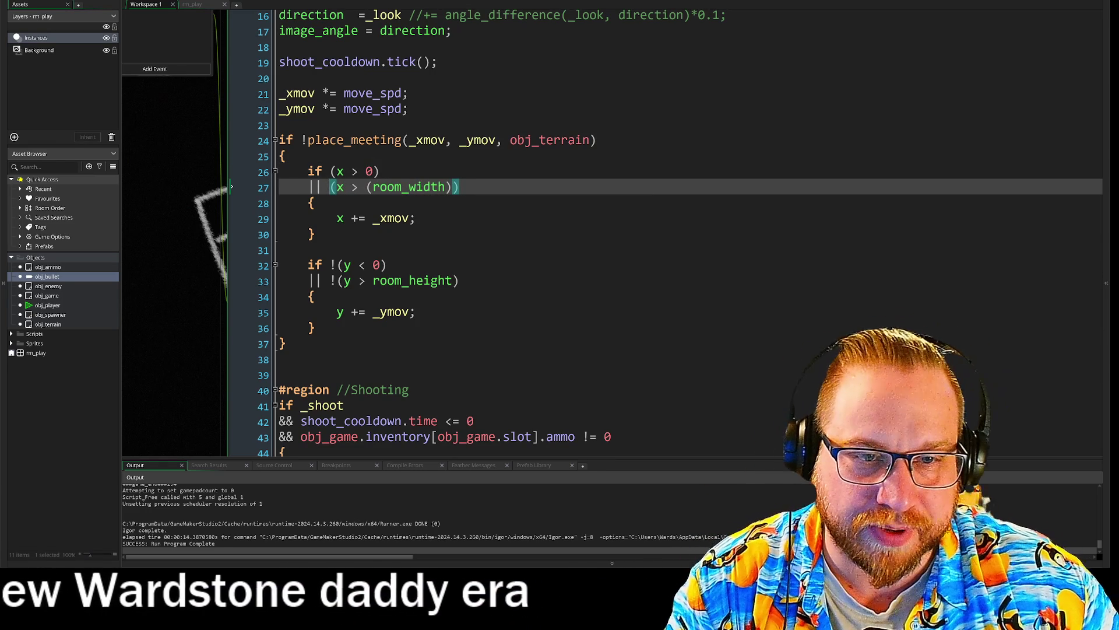
{"action": "key", "text": "BackSpace"}
{"action": "type", "text": "<"}
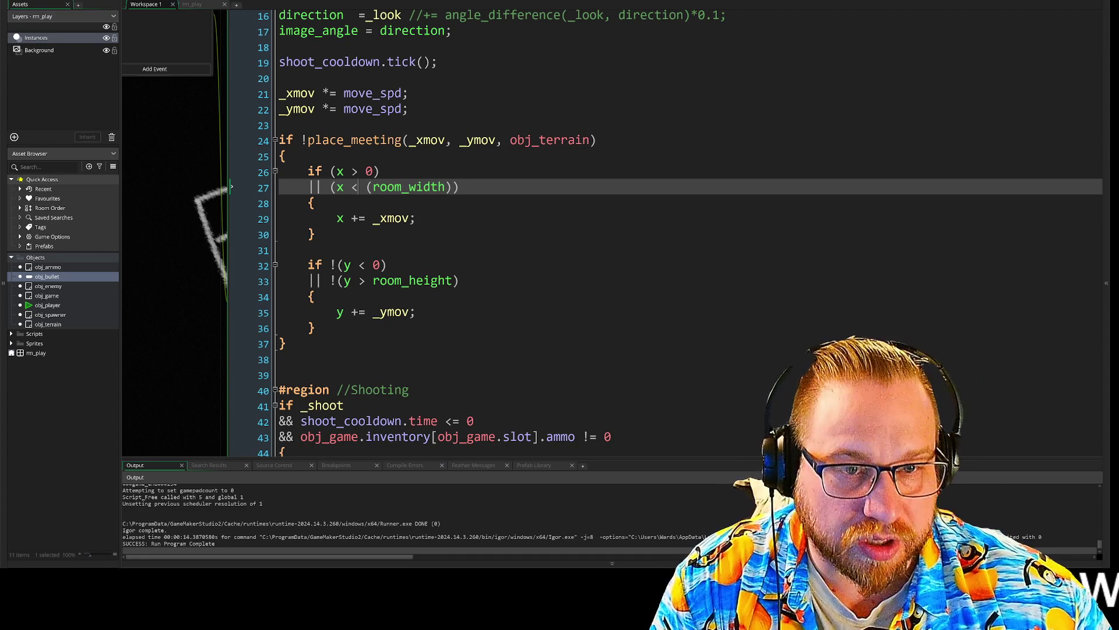
- Flip the vertical checks to (y > 0) || (y < room_height) and run the game
{"action": "left_click", "coordinate": [337, 265]}
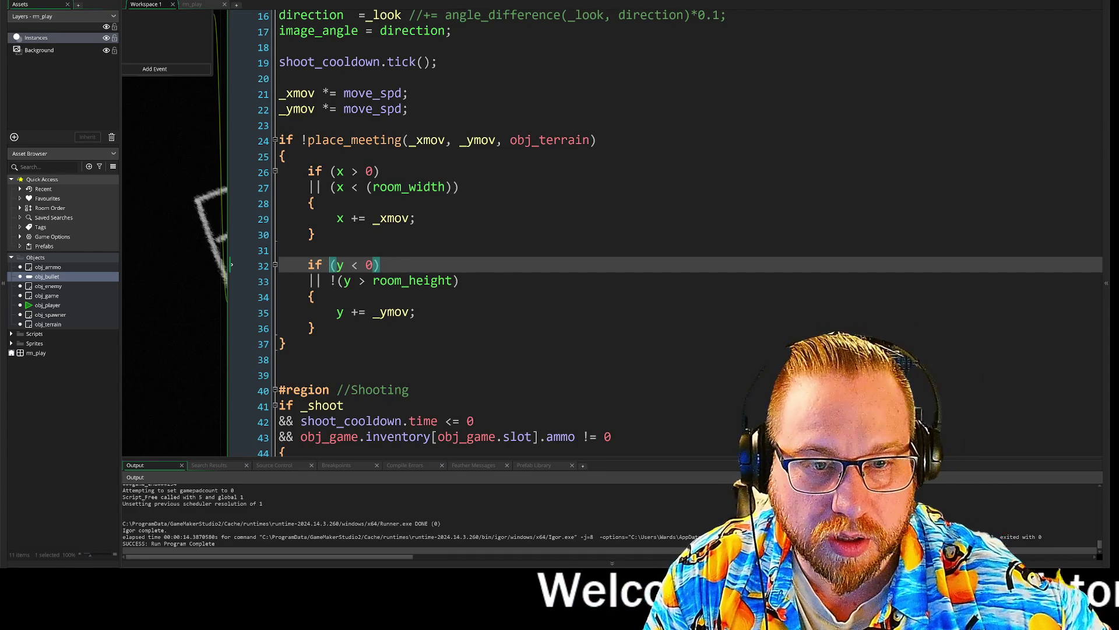
{"action": "left_click", "coordinate": [331, 281]}
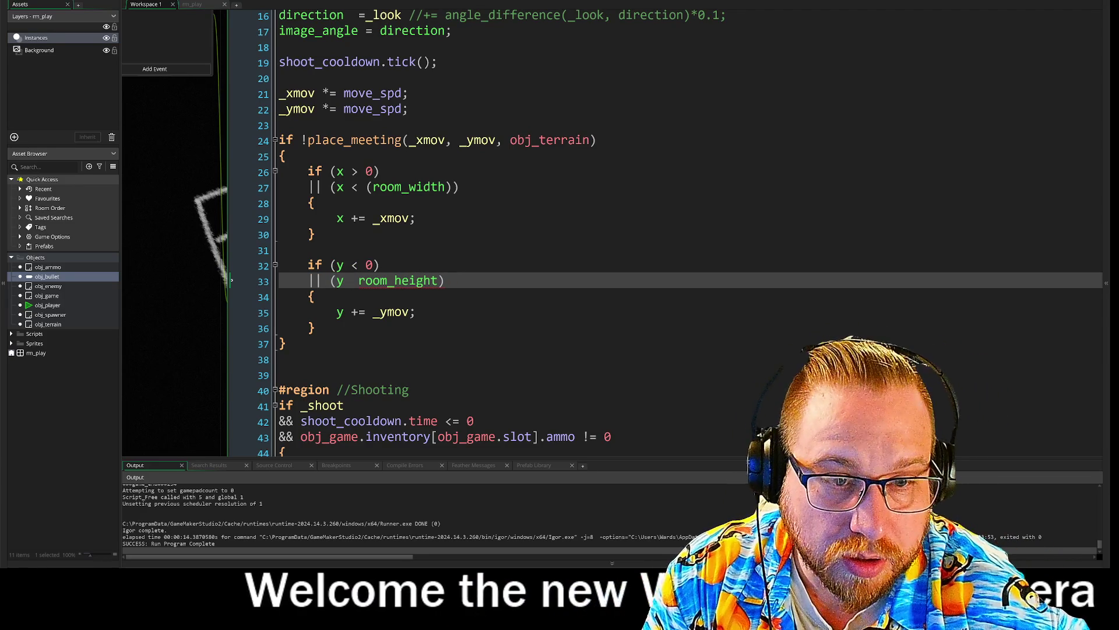
{"action": "type", "text": ">"}
{"action": "key", "text": "BackSpace"}
{"action": "type", "text": "<"}
{"action": "key", "text": "Up"}
{"action": "key", "text": "BackSpace"}
{"action": "type", "text": ">"}
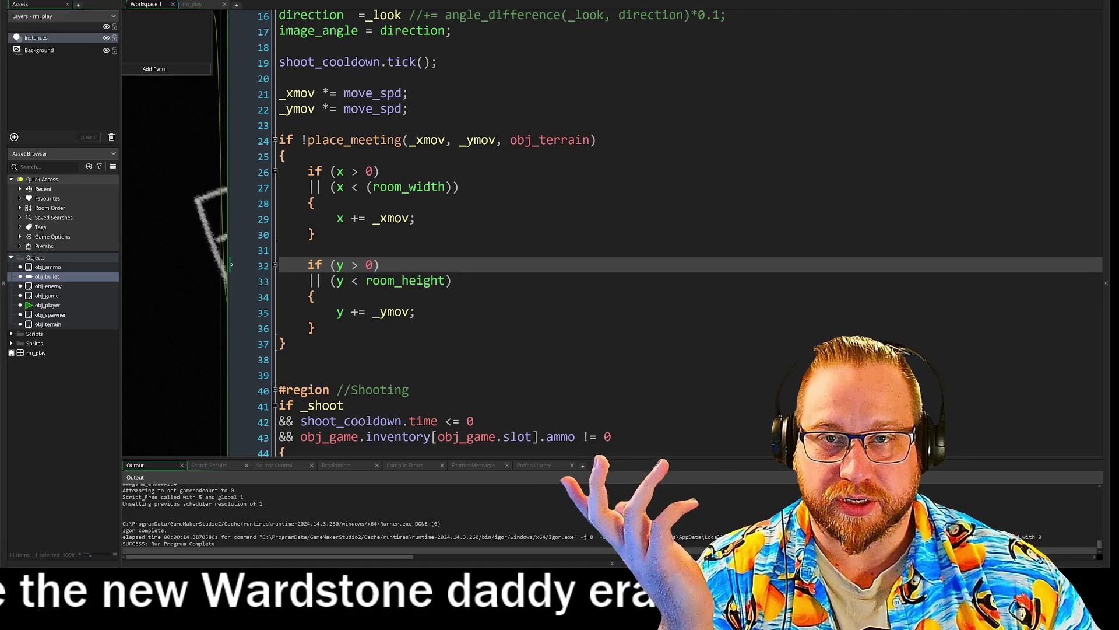
{"action": "key", "text": "F5"}
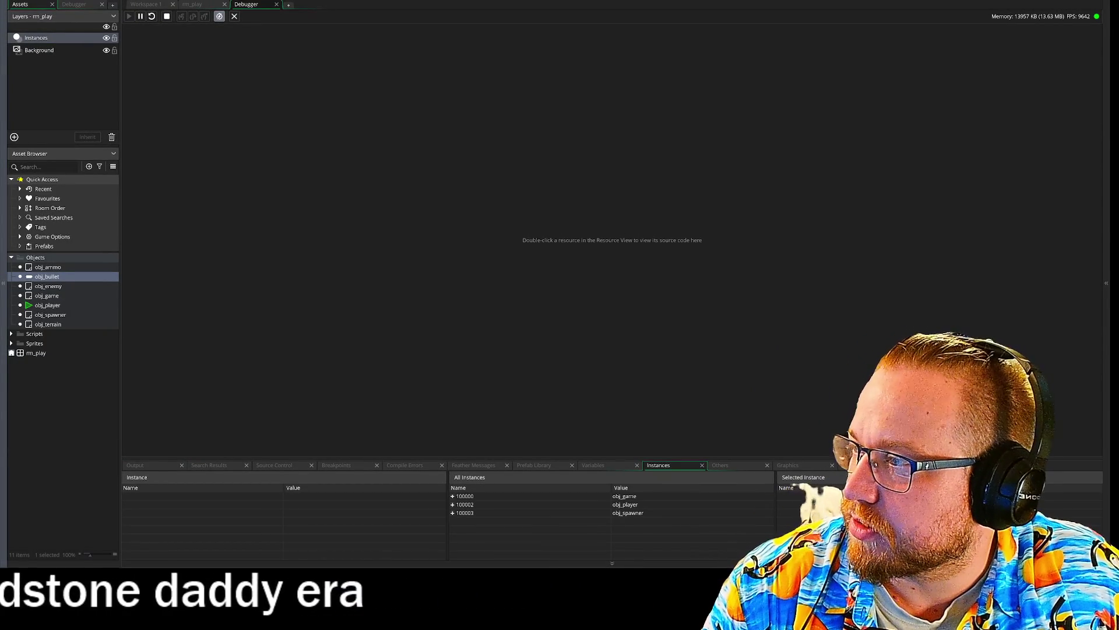
- Steer the ship up and left with A and W, then close the game and the Debugger
{"action": "key", "text": "a"}
{"action": "key", "text": "w"}
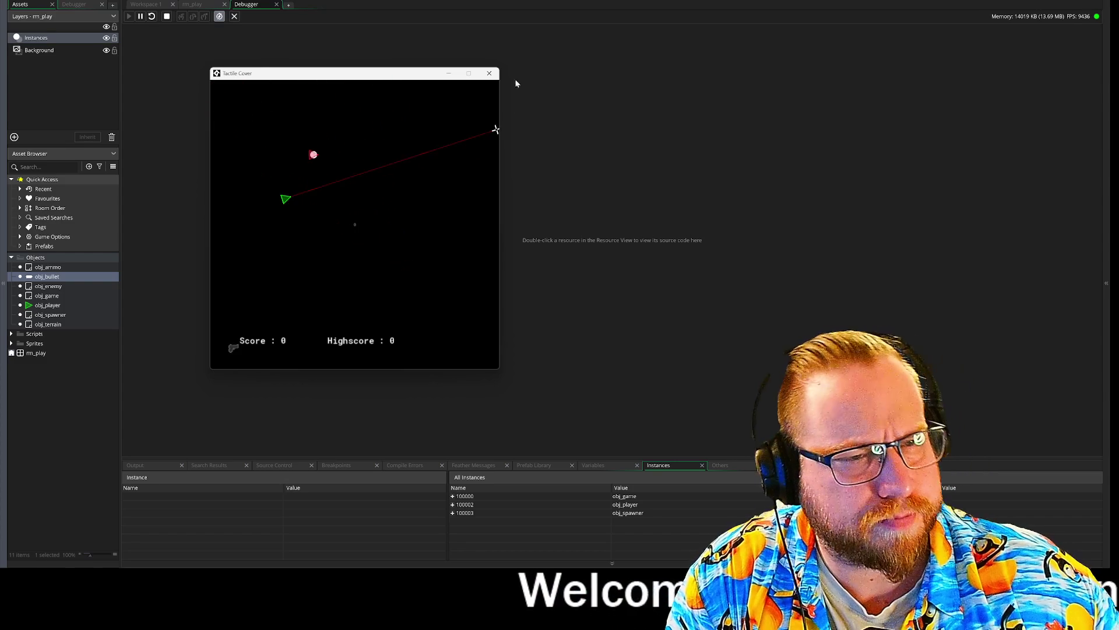
{"action": "left_click", "coordinate": [489, 73]}
{"action": "left_click", "coordinate": [277, 5]}
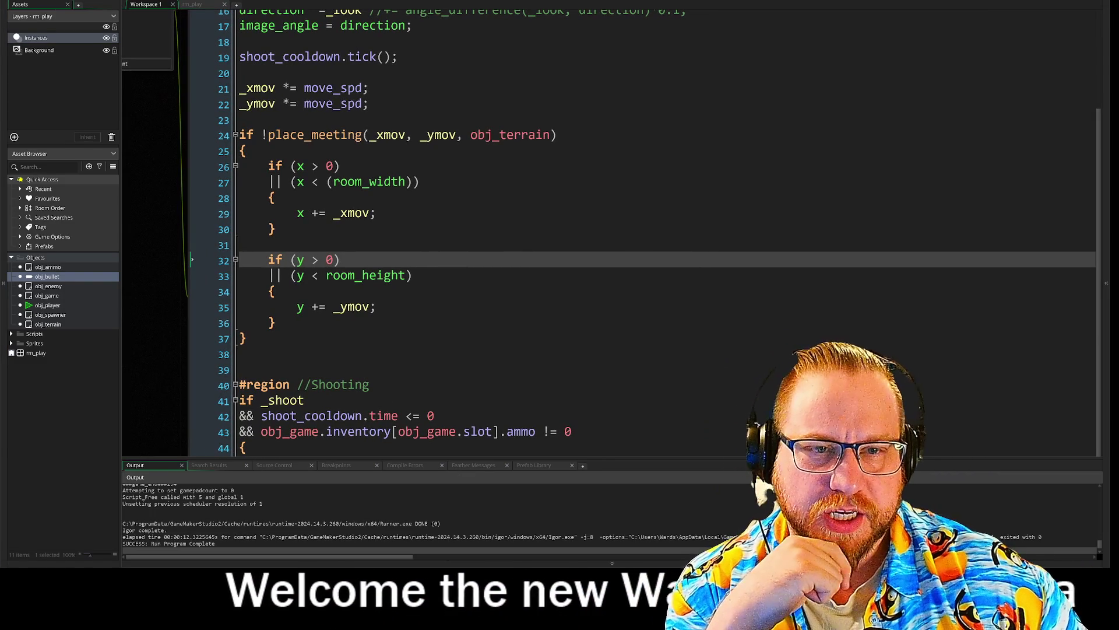
{"action": "left_click", "coordinate": [290, 135]}
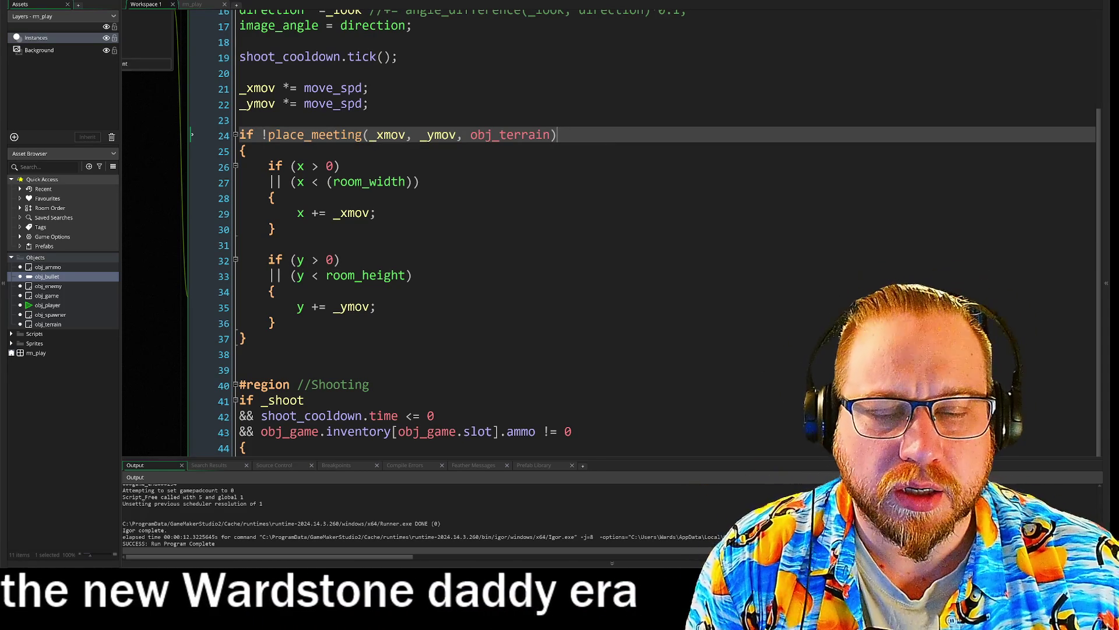
{"action": "key", "text": "Down"}
{"action": "key", "text": "Down"}
{"action": "key", "text": "Home"}
{"action": "key", "text": "shift+End"}
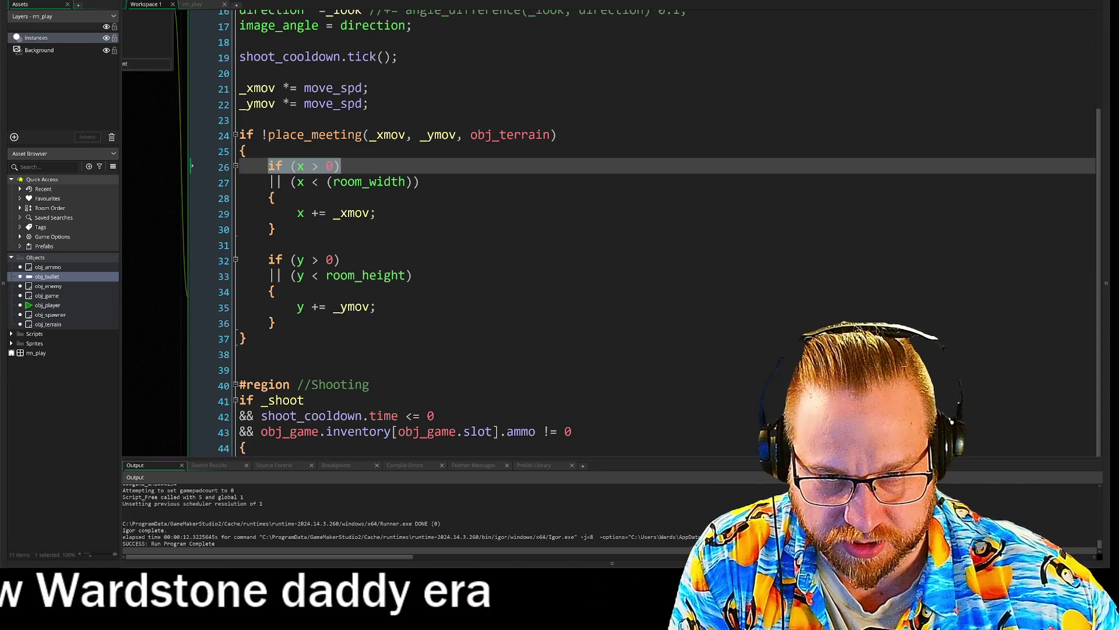
{"action": "key", "text": "Right"}
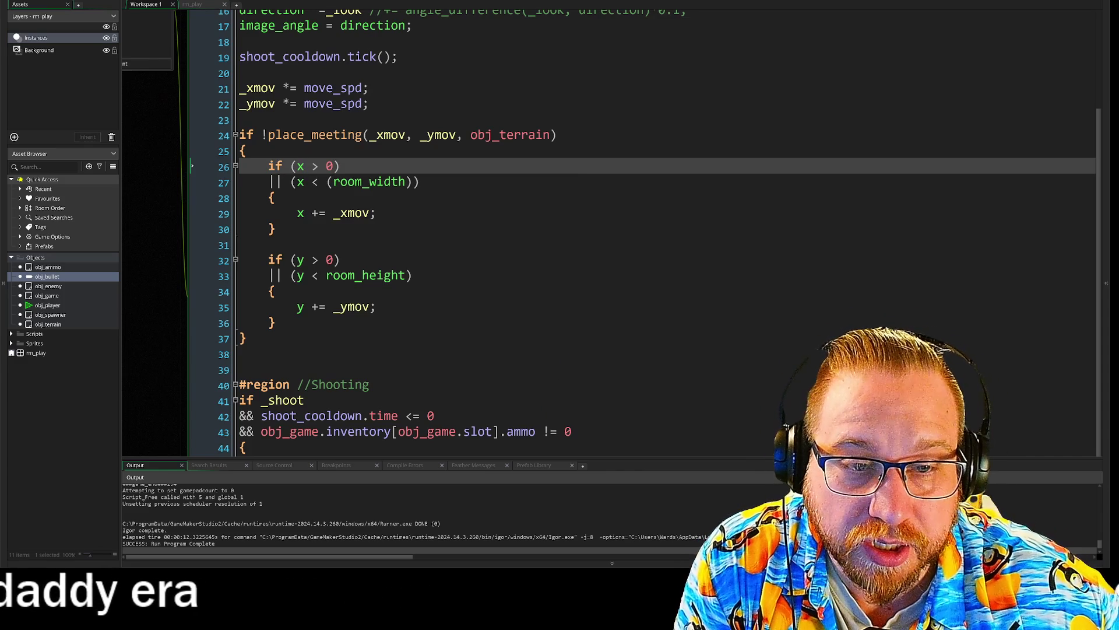
{"action": "left_click", "coordinate": [311, 212]}
{"action": "left_click", "coordinate": [305, 167]}
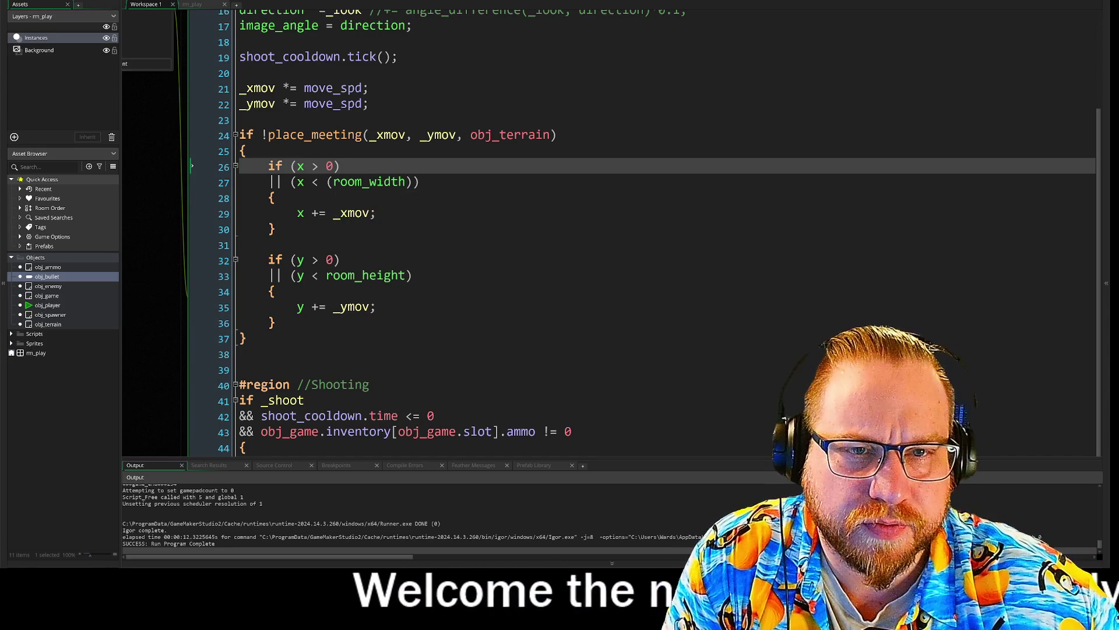
{"action": "scroll", "coordinate": [583, 262], "scroll_direction": "up", "scroll_amount": 5}
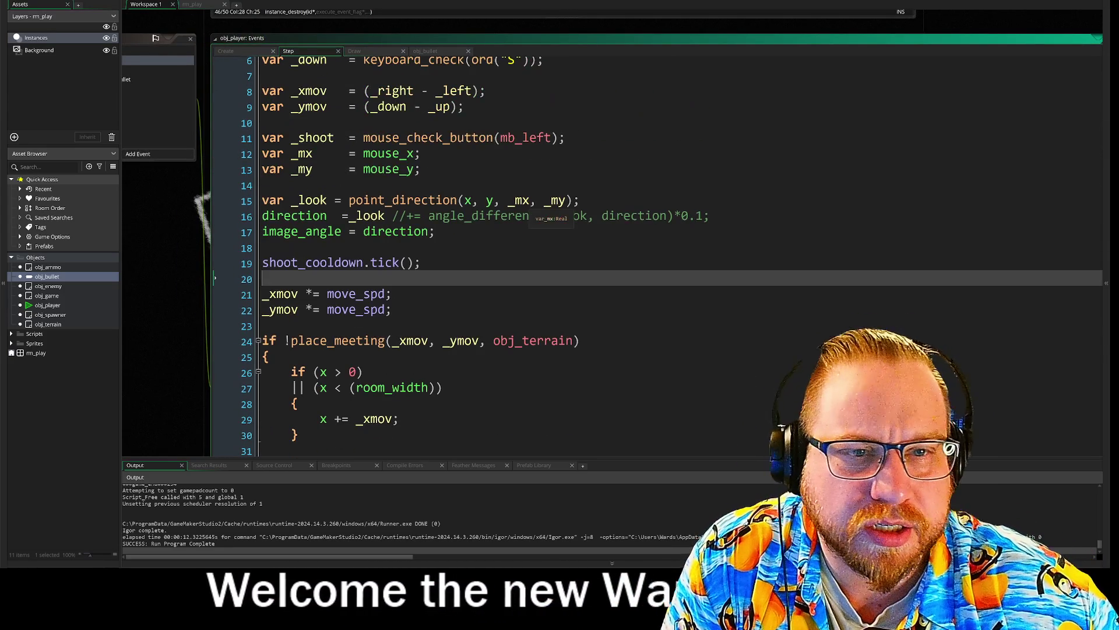
{"action": "left_click_drag", "start_coordinate": [307, 91], "coordinate": [484, 91]}
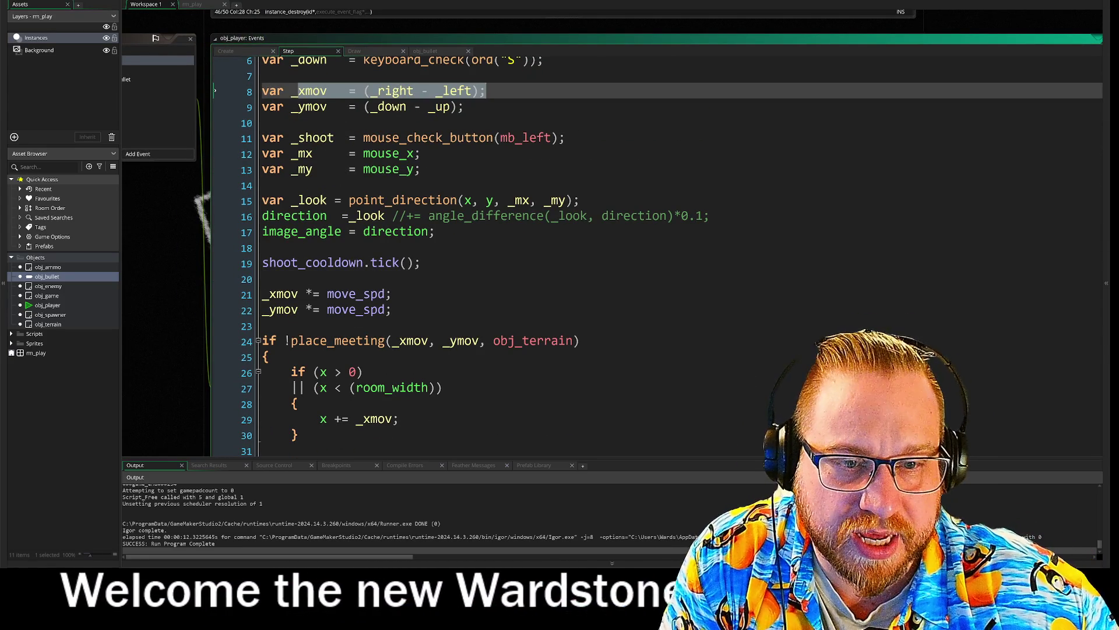
{"action": "left_click_drag", "start_coordinate": [313, 294], "coordinate": [392, 294]}
{"action": "scroll", "coordinate": [418, 233], "scroll_direction": "down", "scroll_amount": 3}
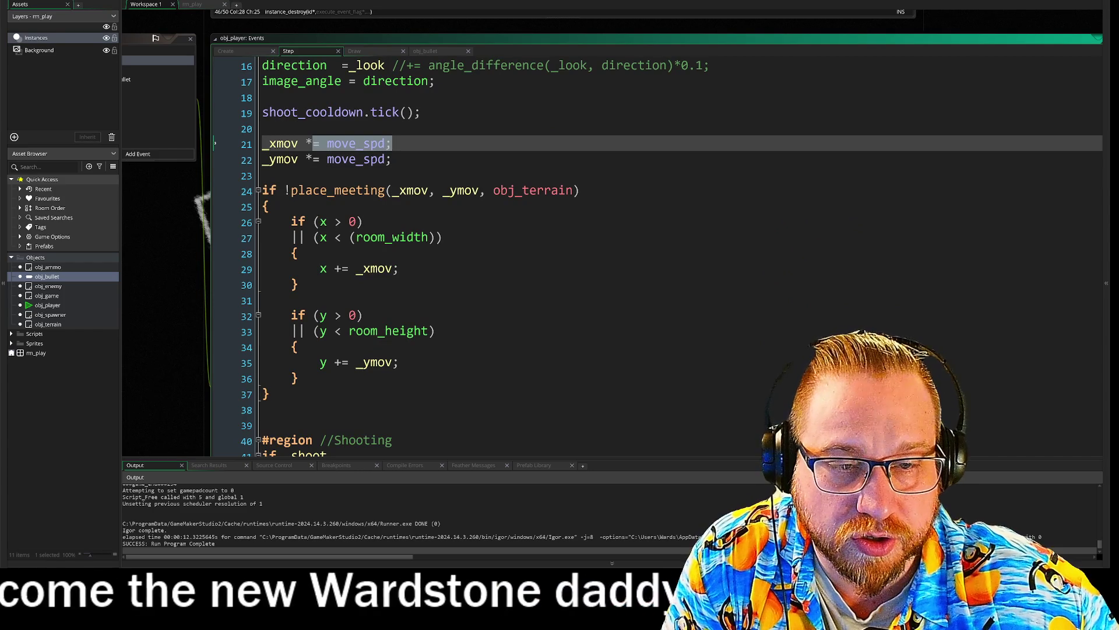
{"action": "left_click_drag", "start_coordinate": [392, 191], "coordinate": [416, 192]}
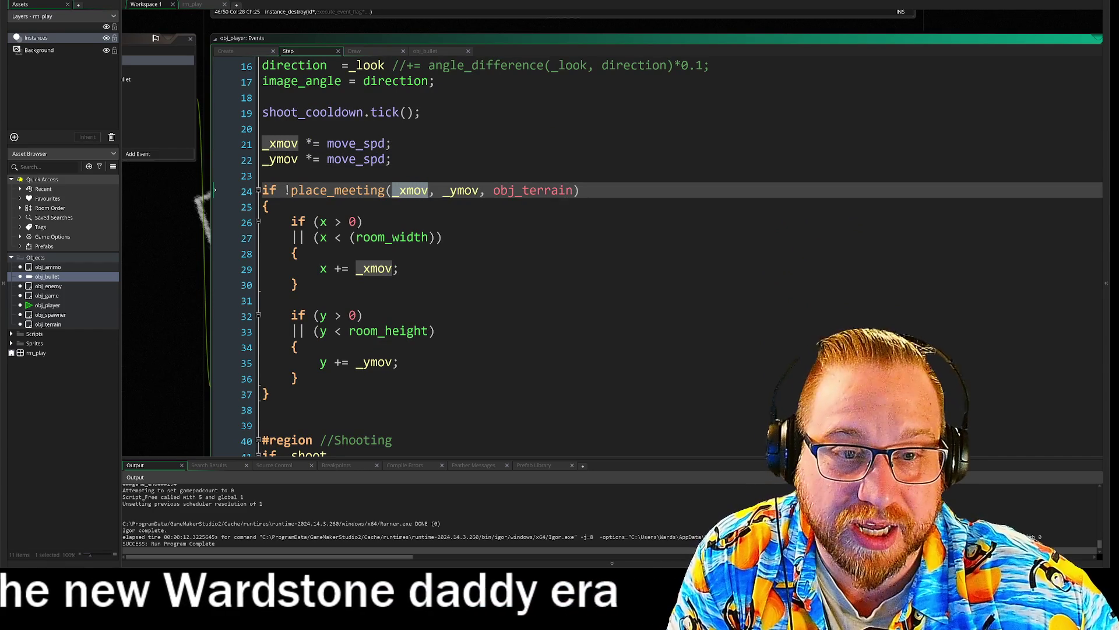
- Replace x with _xmov in the line 26 and 27 bound checks
{"action": "double_click", "coordinate": [325, 222]}
{"action": "type", "text": "_xmov"}
{"action": "double_click", "coordinate": [323, 238]}
{"action": "type", "text": "_xmov"}
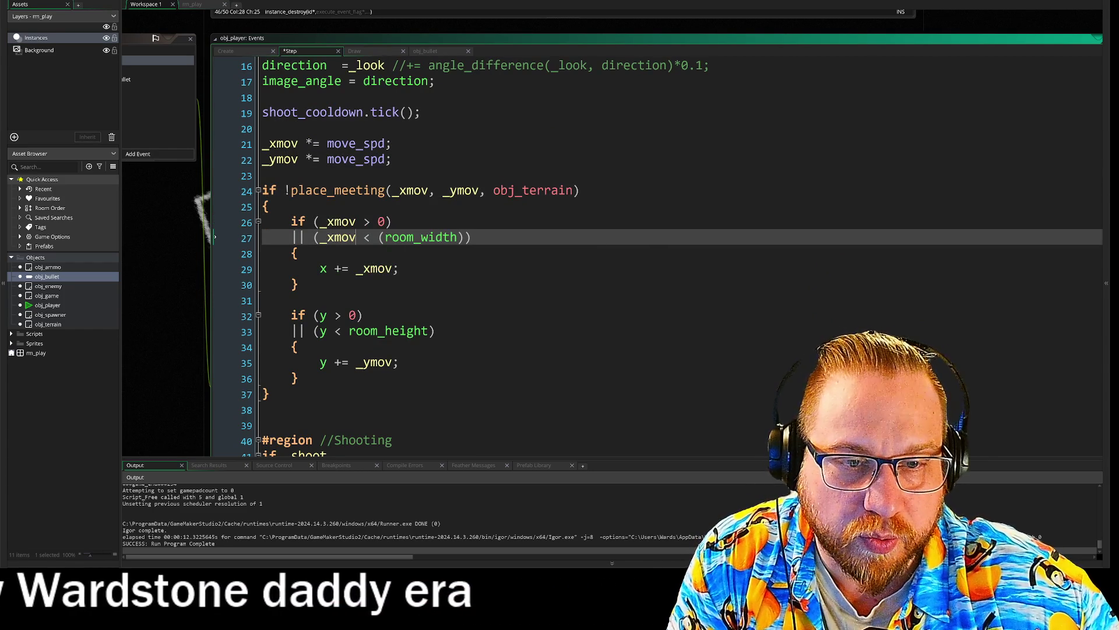
- Replace y with _ymov on lines 32–33 and launch the game
{"action": "double_click", "coordinate": [464, 191]}
{"action": "key", "text": "ctrl+c"}
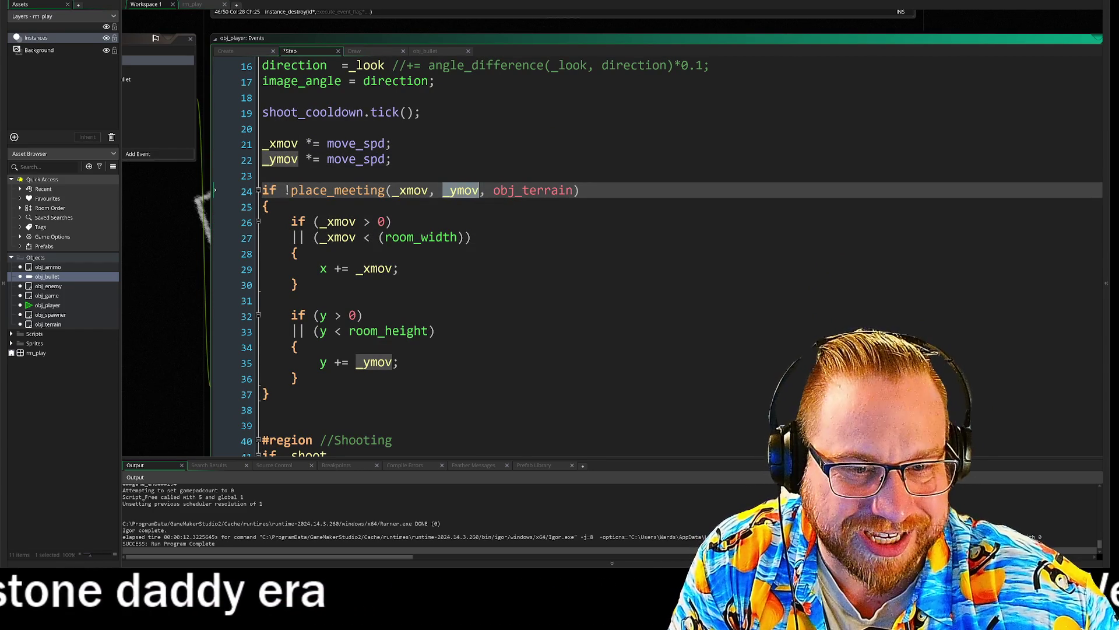
{"action": "left_click", "coordinate": [320, 316]}
{"action": "double_click", "coordinate": [323, 315]}
{"action": "key", "text": "ctrl+v"}
{"action": "double_click", "coordinate": [324, 331]}
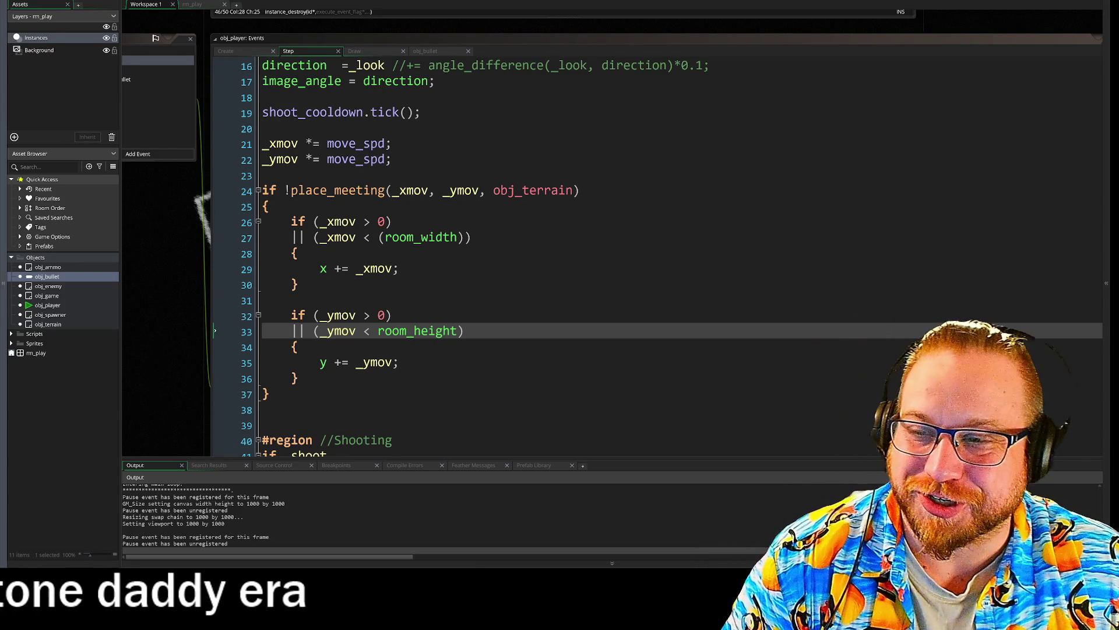
{"action": "key", "text": "super+shift+Left"}
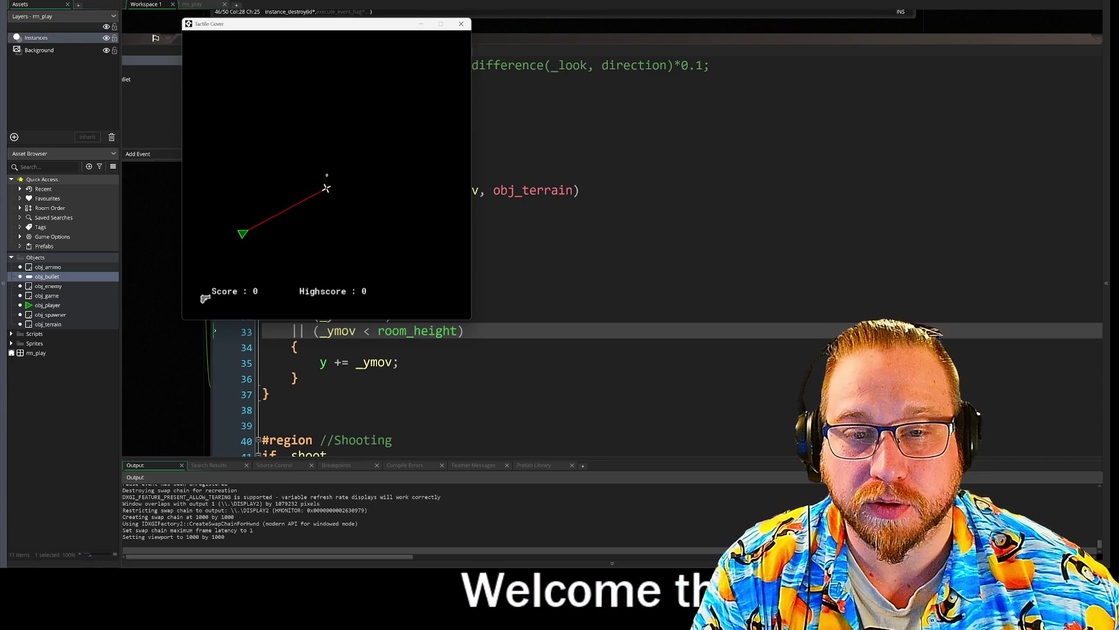
- Move right and down with D and S, shoot an enemy for 1 point, then close the game
{"action": "key", "text": "d"}
{"action": "left_click", "coordinate": [290, 112]}
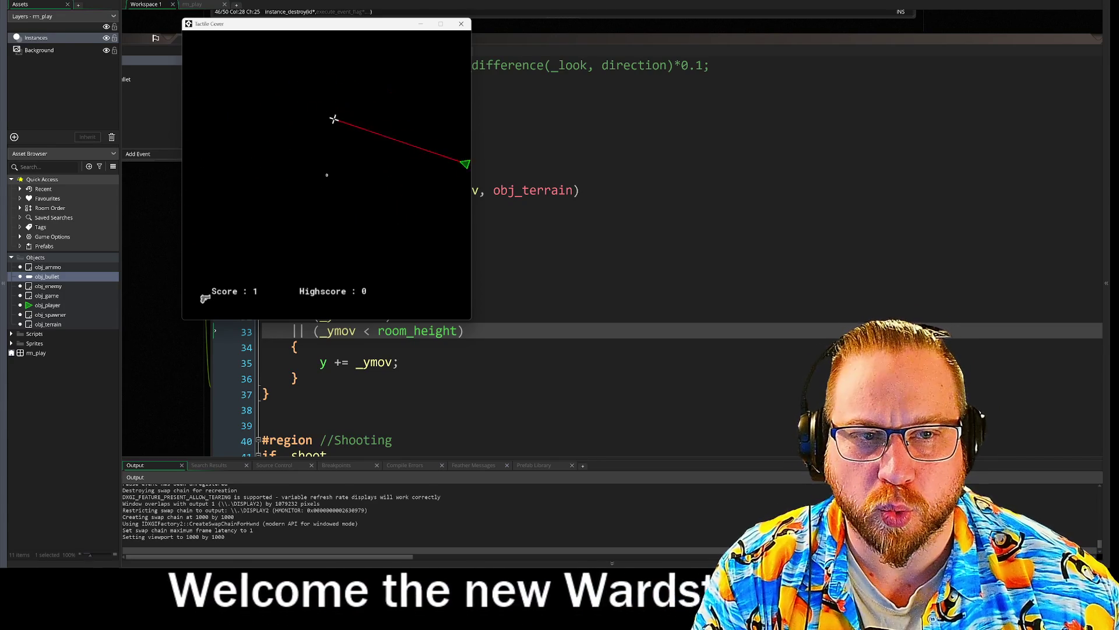
{"action": "key", "text": "s"}
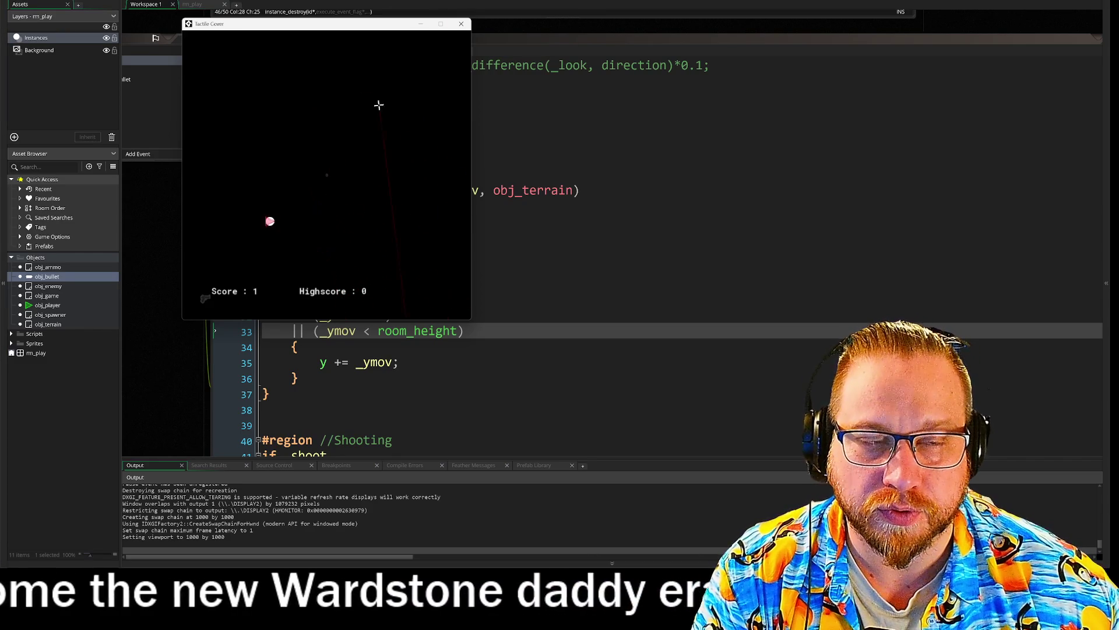
{"action": "left_click", "coordinate": [461, 23]}
{"action": "left_click", "coordinate": [472, 237]}
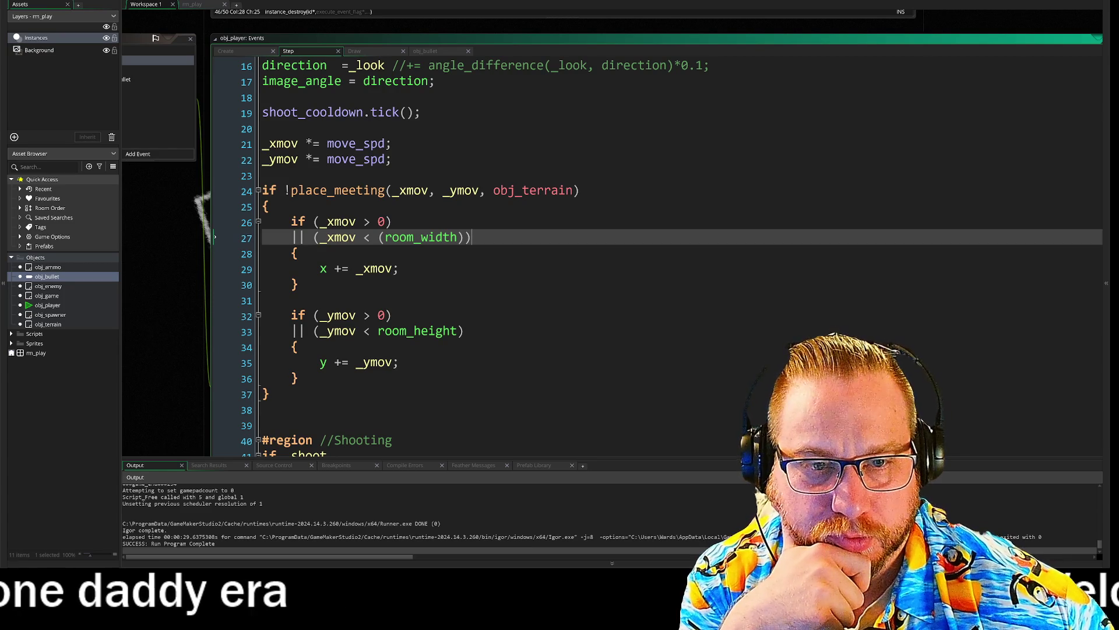
- Merge lines 26–27 into if (0 < _xmov < (room_width)), then save and run with F5
{"action": "left_click", "coordinate": [298, 284]}
{"action": "left_click_drag", "start_coordinate": [291, 221], "coordinate": [392, 221]}
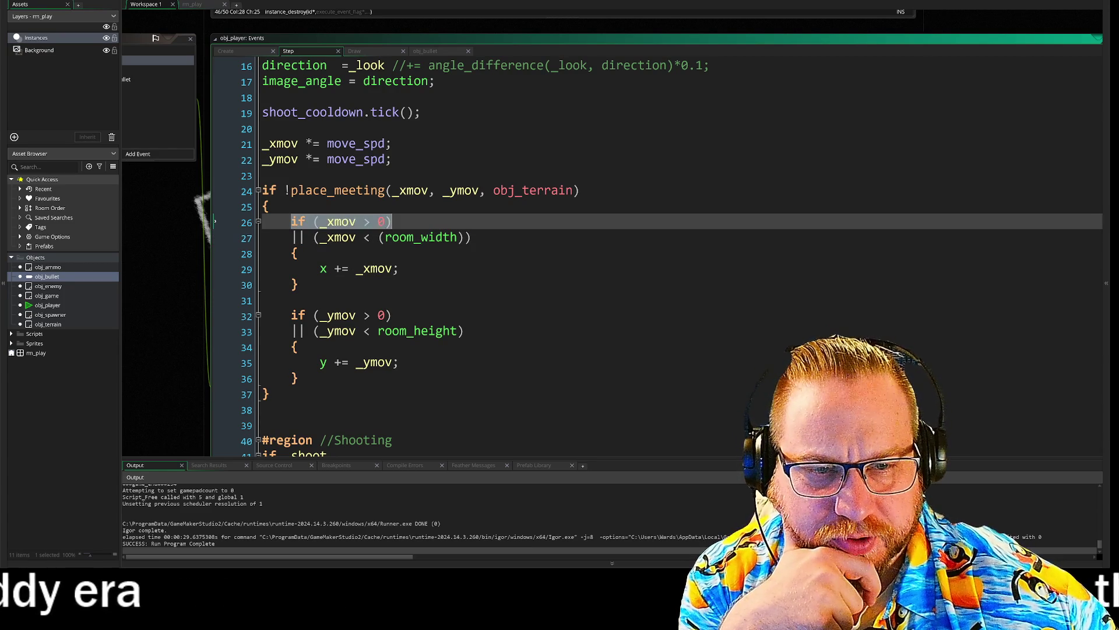
{"action": "left_click", "coordinate": [593, 244]}
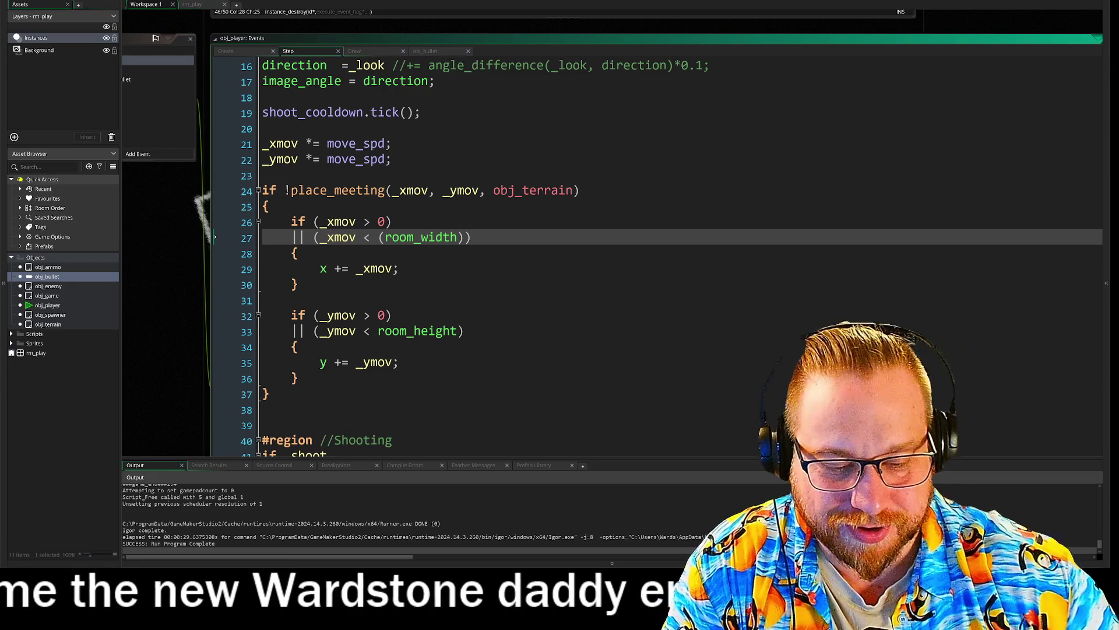
{"action": "key", "text": "BackSpace"}
{"action": "key", "text": "BackSpace"}
{"action": "key", "text": "BackSpace"}
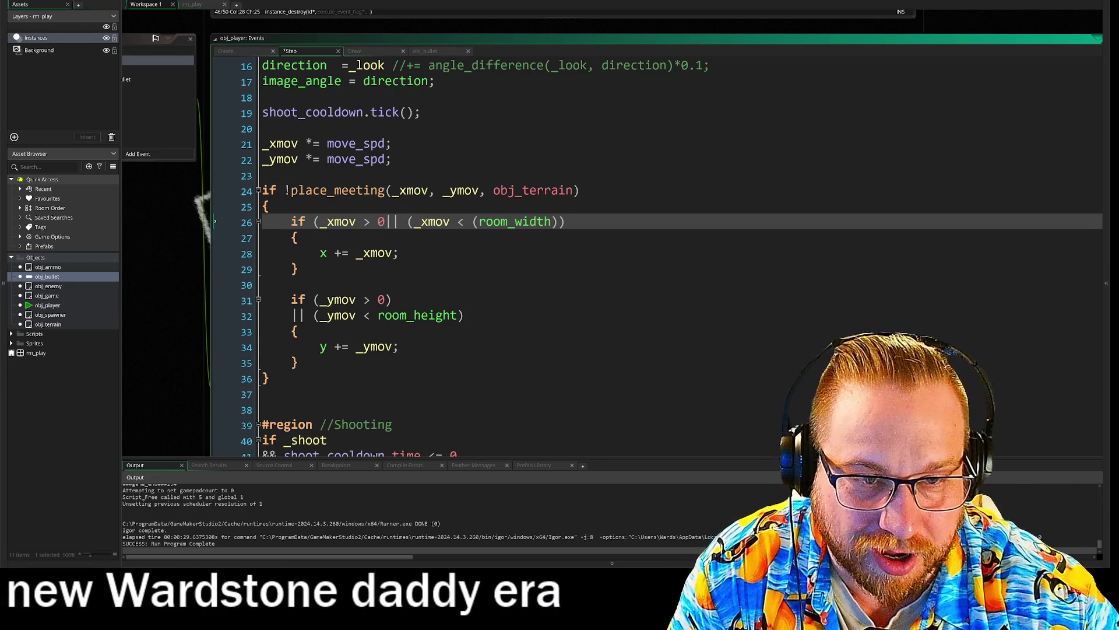
{"action": "key", "text": "BackSpace"}
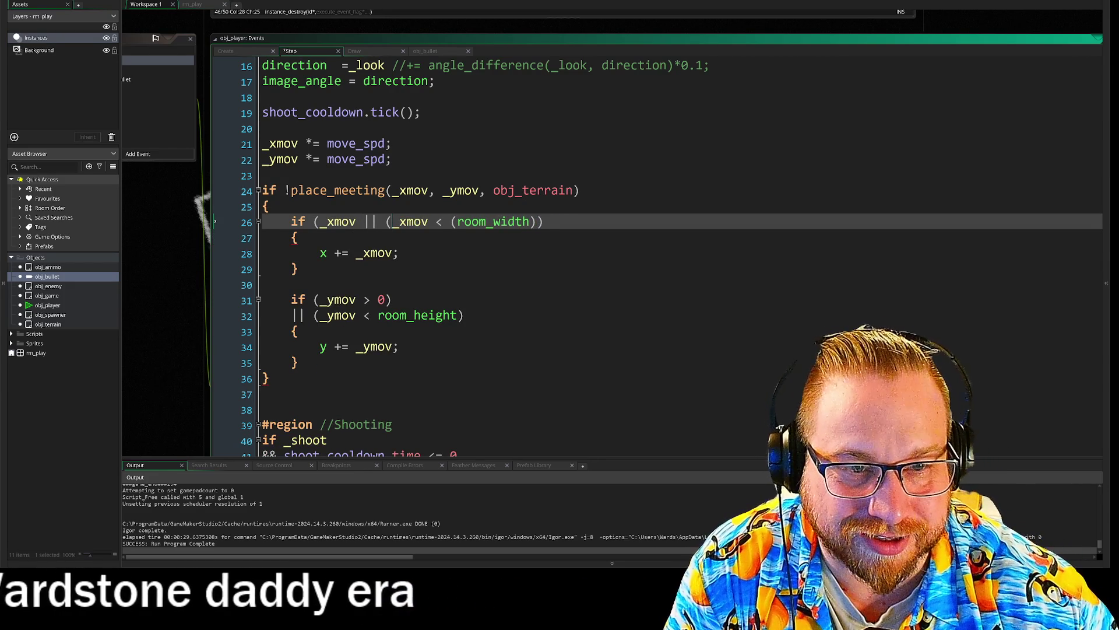
{"action": "key", "text": "BackSpace"}
{"action": "key", "text": "BackSpace"}
{"action": "key", "text": "BackSpace"}
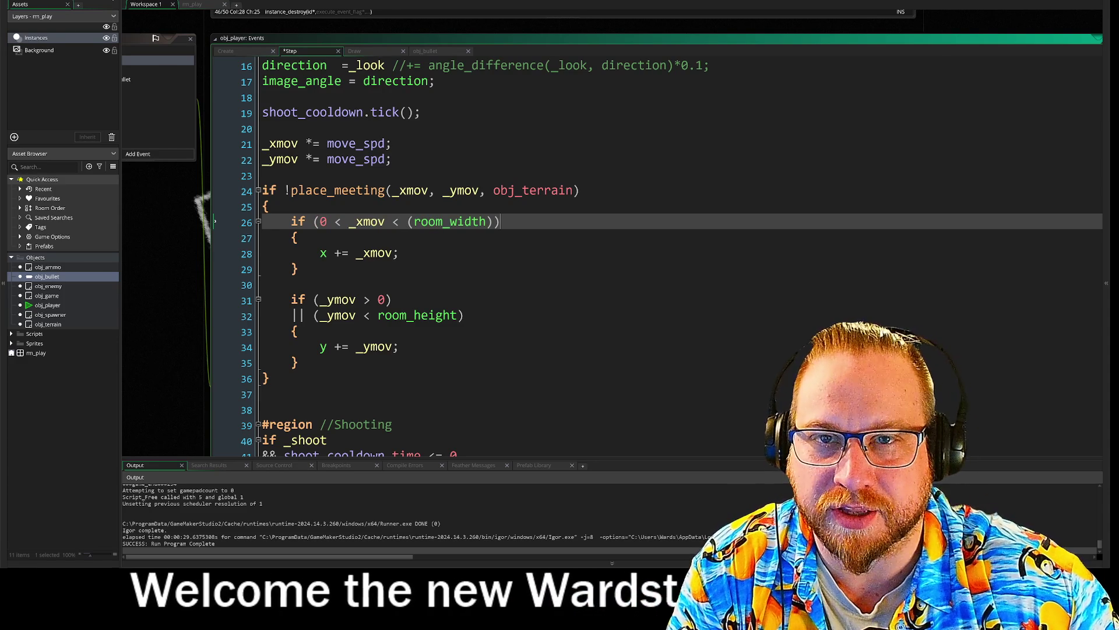
{"action": "key", "text": "F5"}
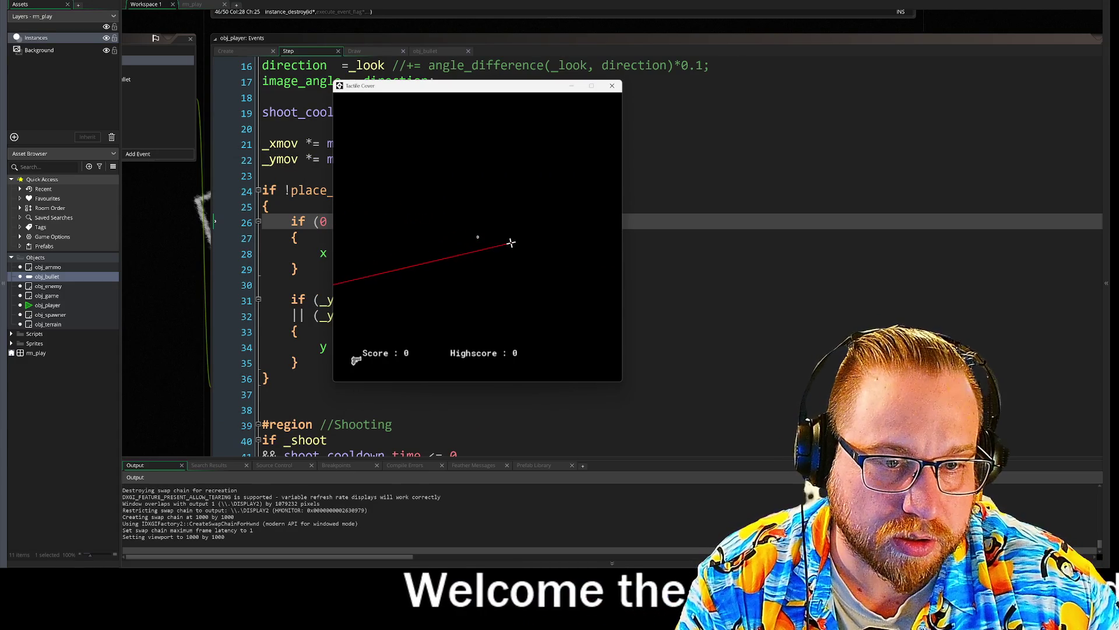
- Slide the ship up, left and right with WASD, close the game, and rerun with F5
{"action": "key", "text": "d"}
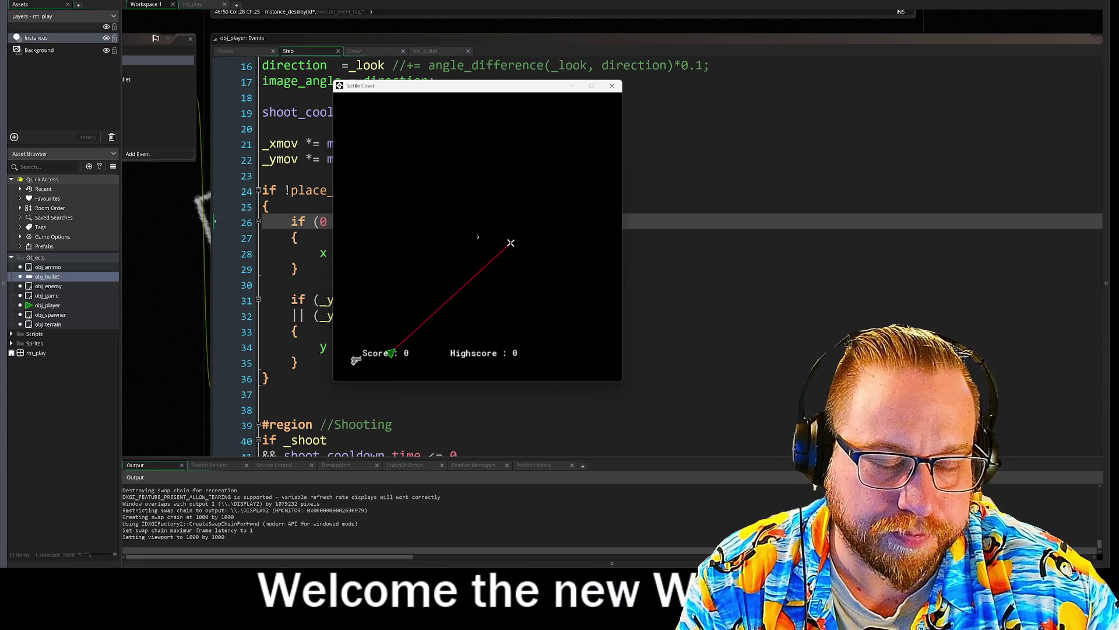
{"action": "key", "text": "w"}
{"action": "key", "text": "a"}
{"action": "key", "text": "d"}
{"action": "key", "text": "d"}
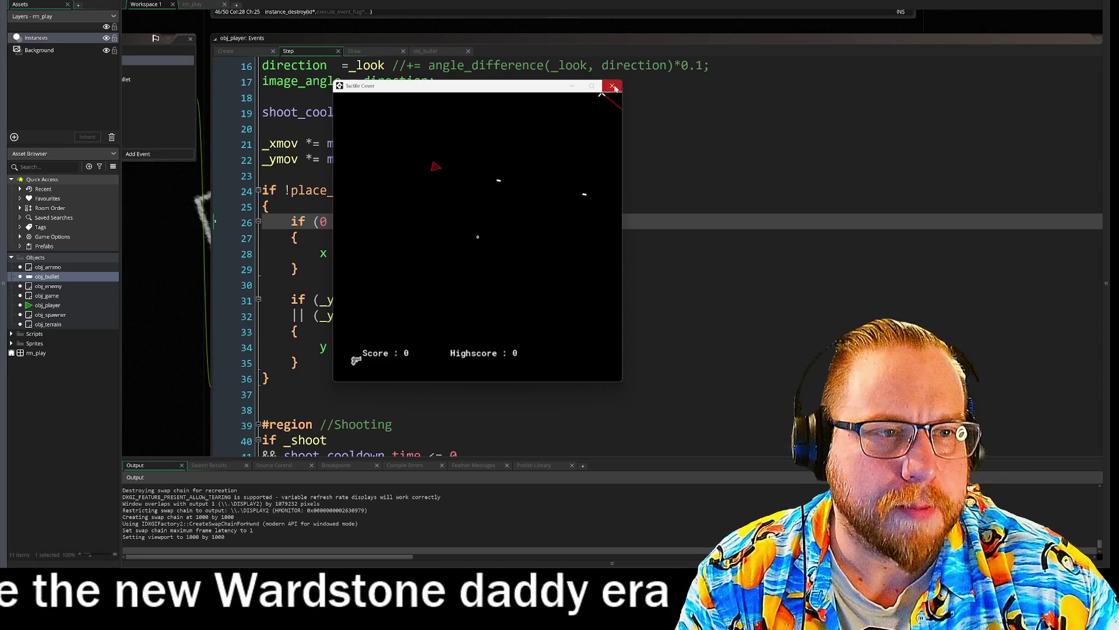
{"action": "left_click", "coordinate": [612, 86]}
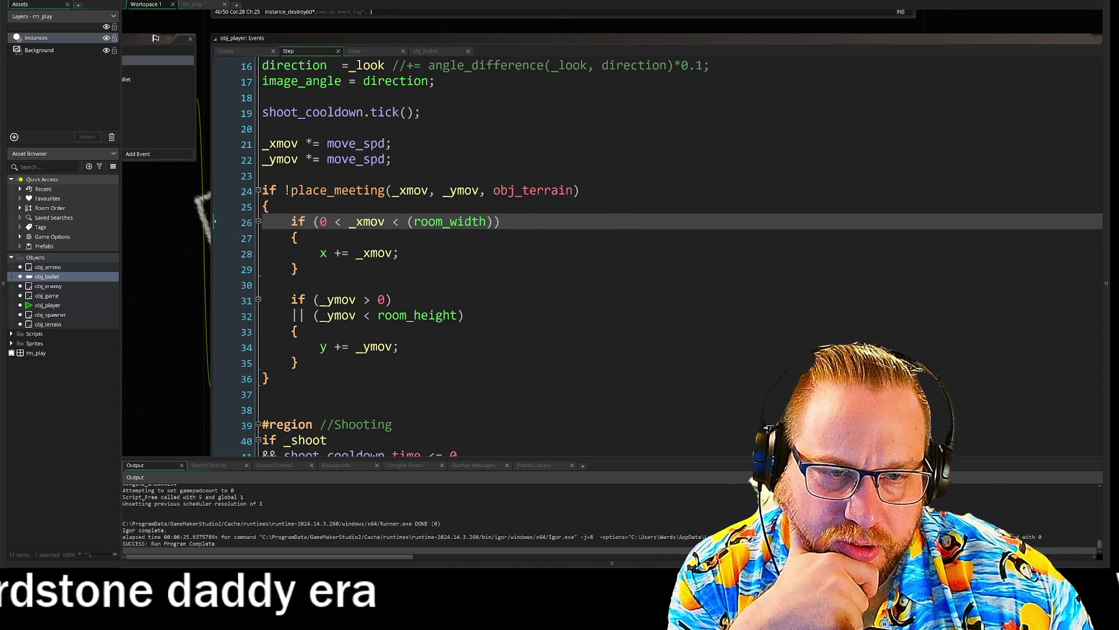
{"action": "key", "text": "F5"}
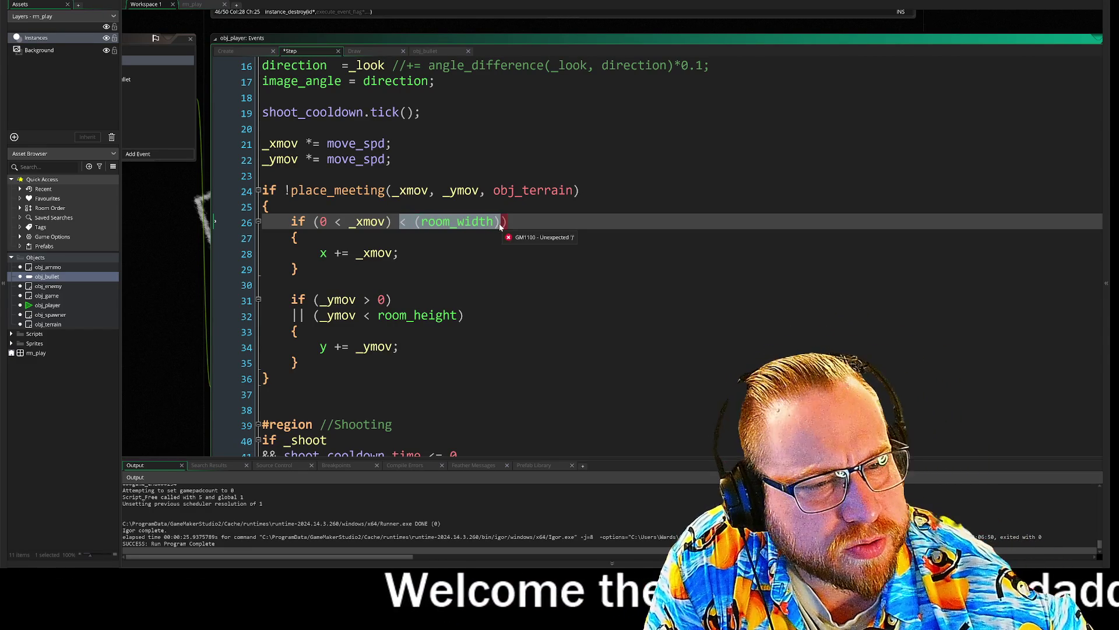
- Delete the room_width and zero comparisons so line 26 is a bare if
{"action": "key", "text": "BackSpace"}
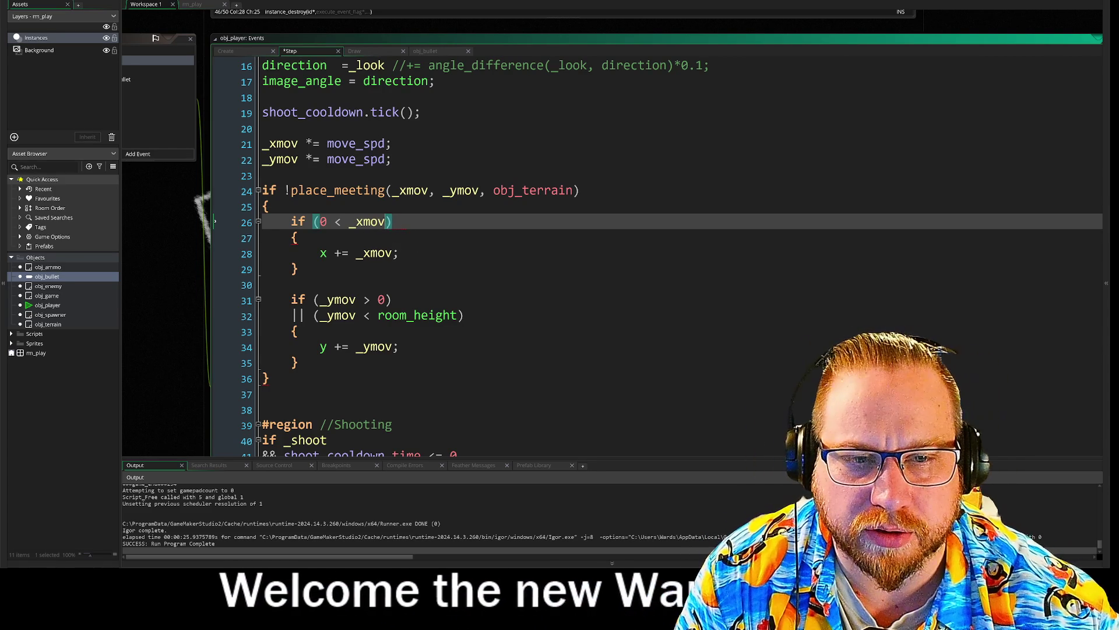
{"action": "key", "text": "BackSpace"}
{"action": "key", "text": "BackSpace"}
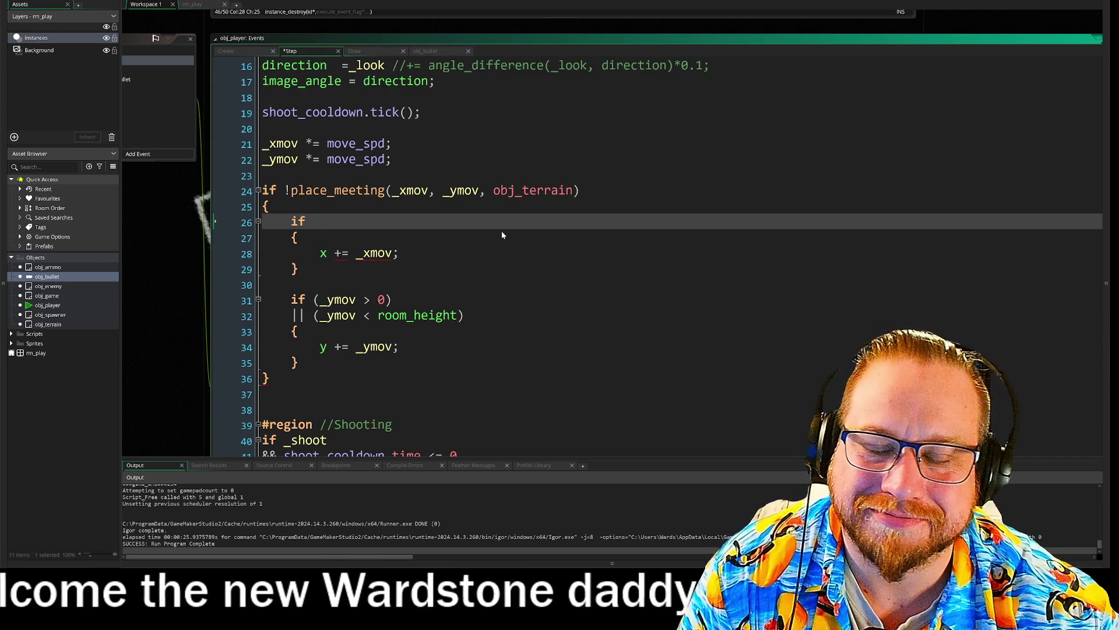
{"action": "left_click", "coordinate": [298, 269]}
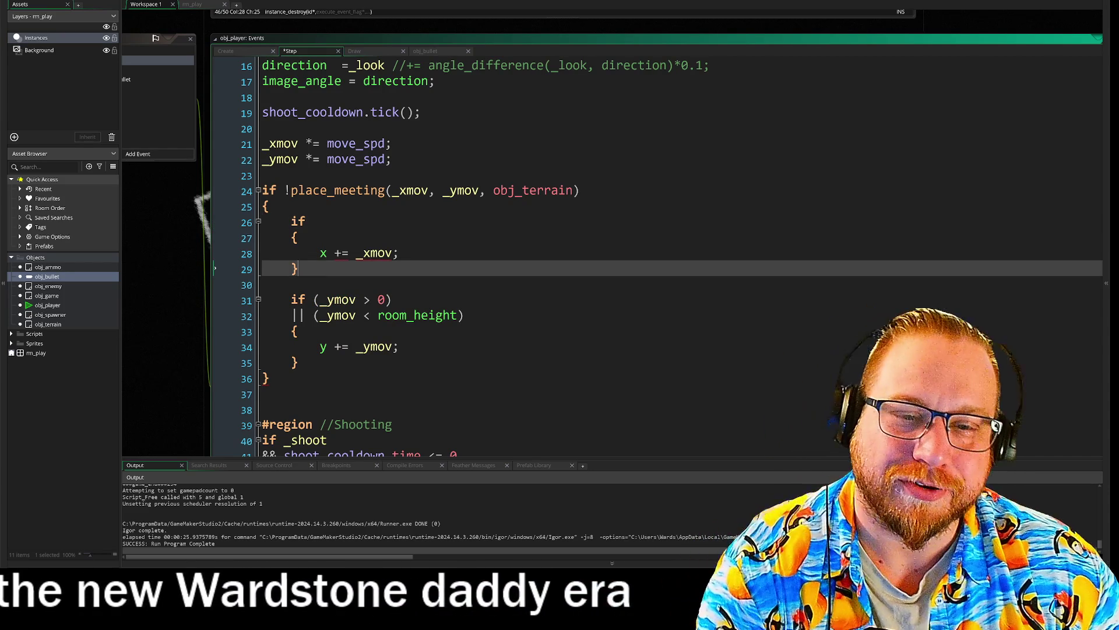
- Remove the inner if wrapper around x += _xmov
{"action": "key", "text": "BackSpace"}
{"action": "key", "text": "Up"}
{"action": "key", "text": "Up"}
{"action": "key", "text": "BackSpace"}
{"action": "key", "text": "BackSpace"}
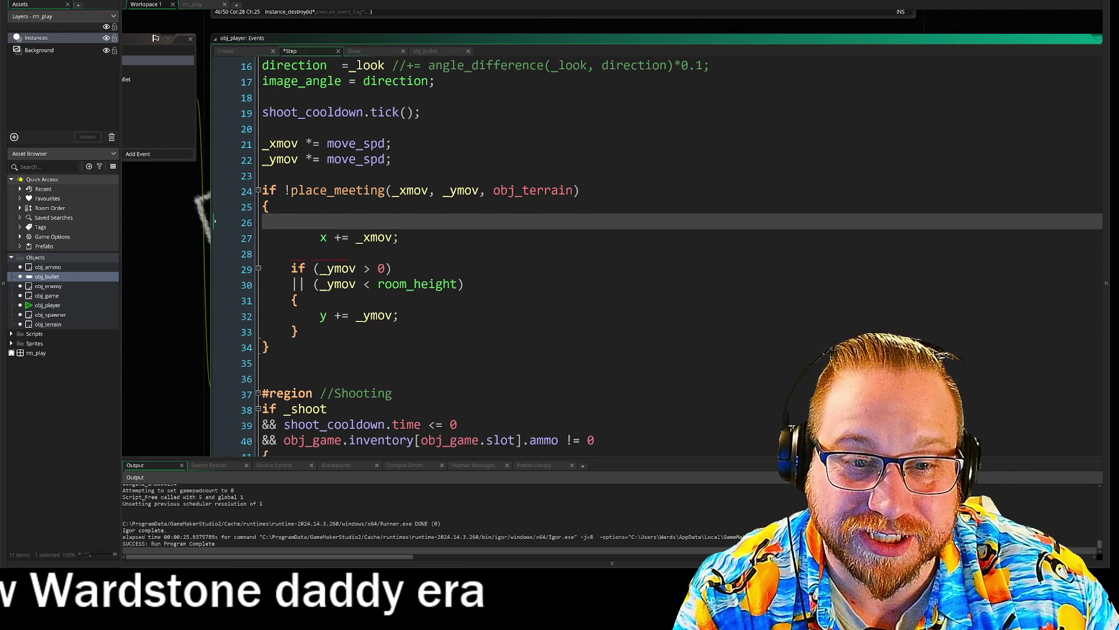
- Delete the vertical check on lines 27–30 and the stray brace, adding a line after y += _ymov
{"action": "left_click", "coordinate": [263, 252]}
{"action": "mouse_move", "coordinate": [264, 251]}
{"action": "left_mouse_down"}
{"action": "mouse_move", "coordinate": [464, 284]}
{"action": "mouse_move", "coordinate": [286, 298]}
{"action": "left_mouse_up"}
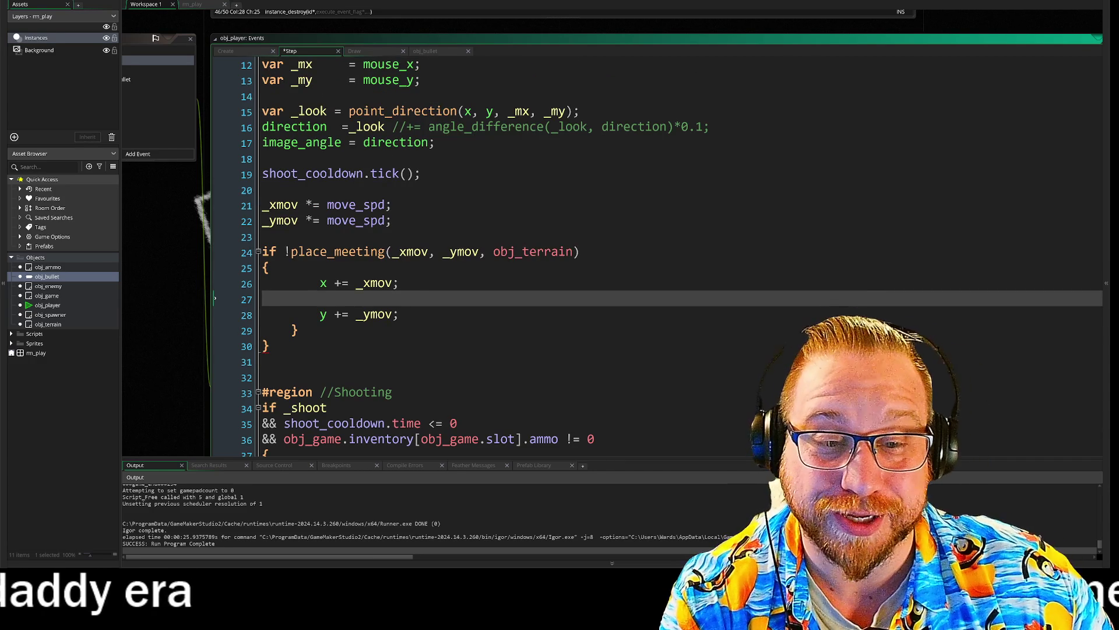
{"action": "key", "text": "Delete"}
{"action": "key", "text": "Down"}
{"action": "key", "text": "shift+End"}
{"action": "key", "text": "Delete"}
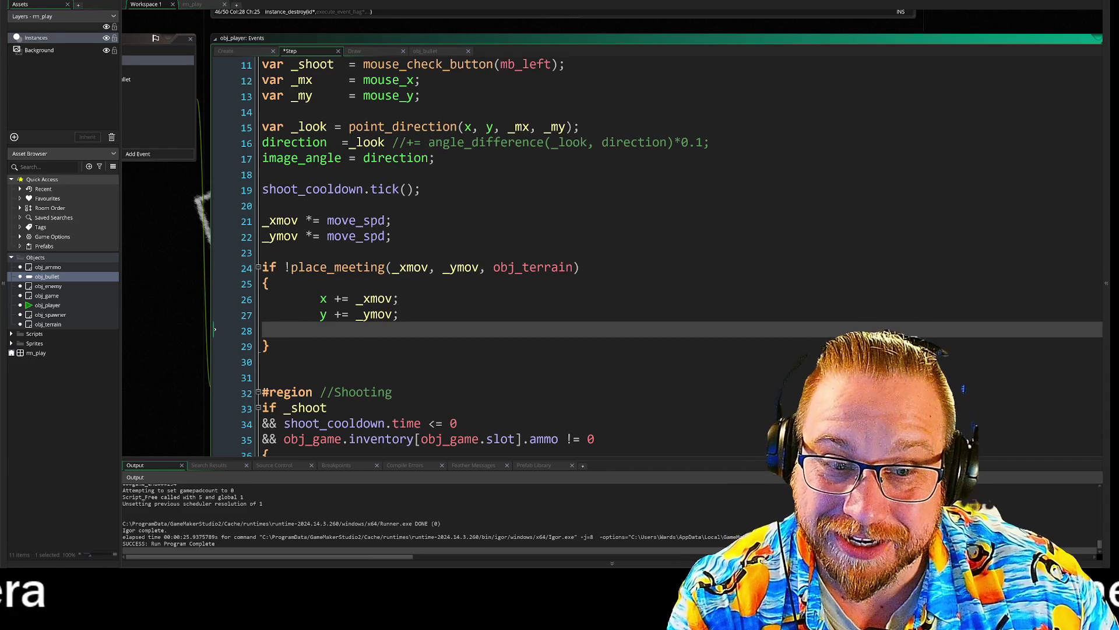
{"action": "key", "text": "BackSpace"}
{"action": "key", "text": "Return"}
{"action": "key", "text": "Return"}
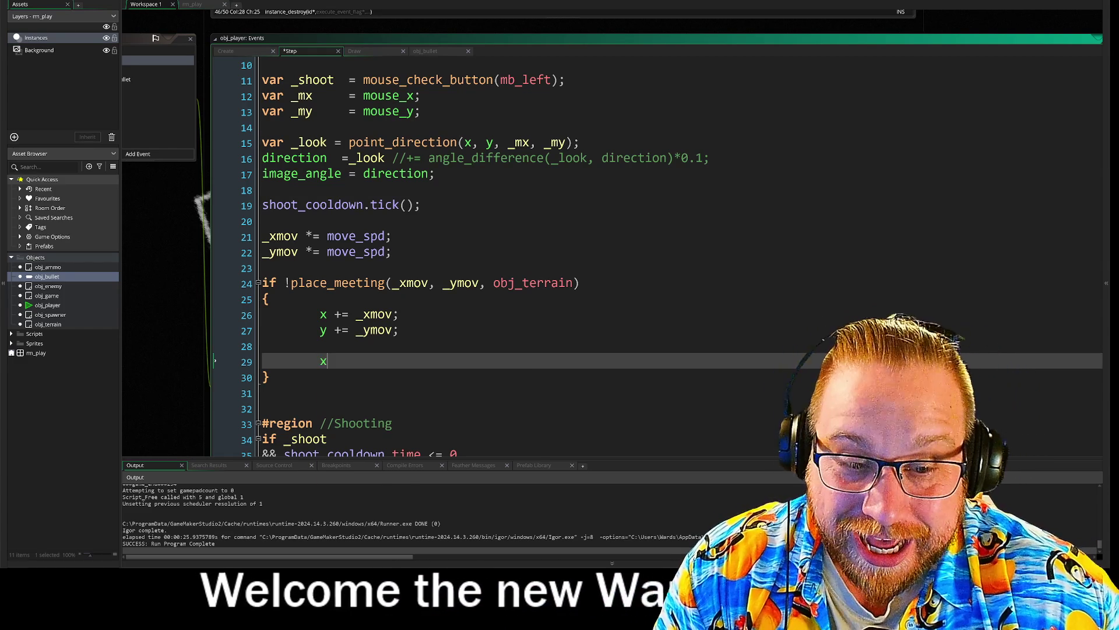
- Add x = clamp(x, 0, room_width); and y = clamp(y, 0, room_height); then run with F5
{"action": "type", "text": " = cla"}
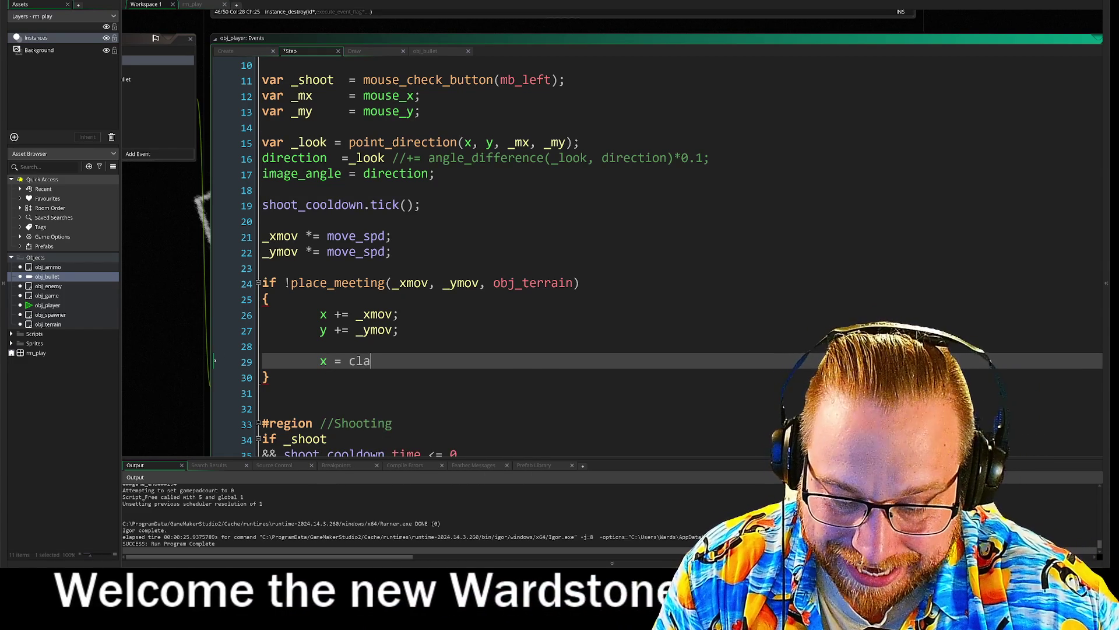
{"action": "type", "text": "mp(x"}
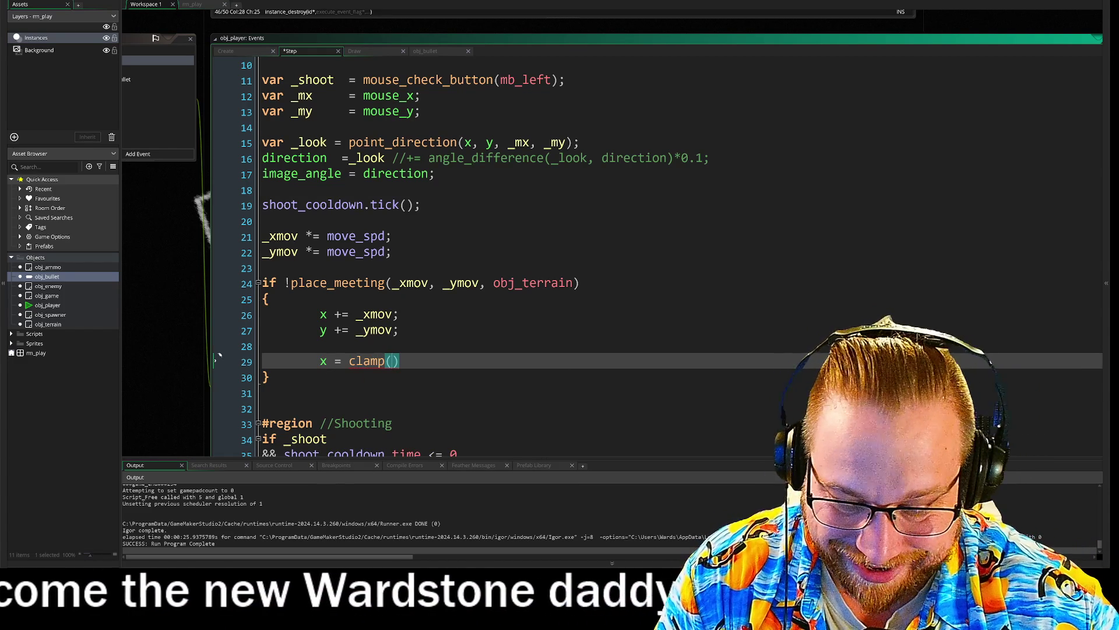
{"action": "type", "text": ", 0,"}
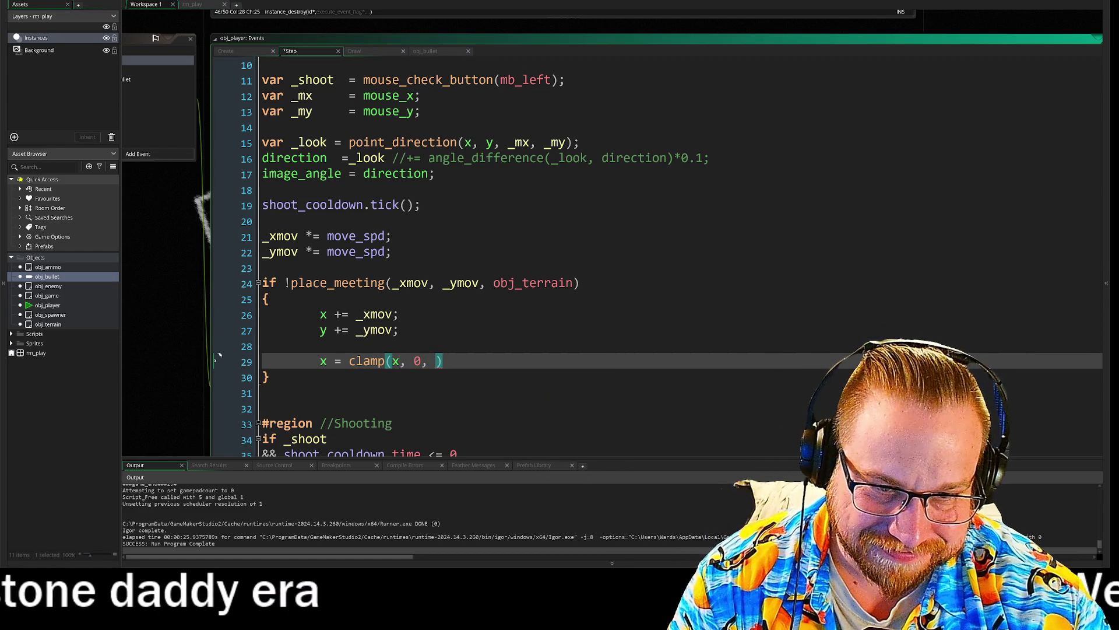
{"action": "type", "text": "room_width)"}
{"action": "key", "text": "Return"}
{"action": "type", "text": "y = clamp "}
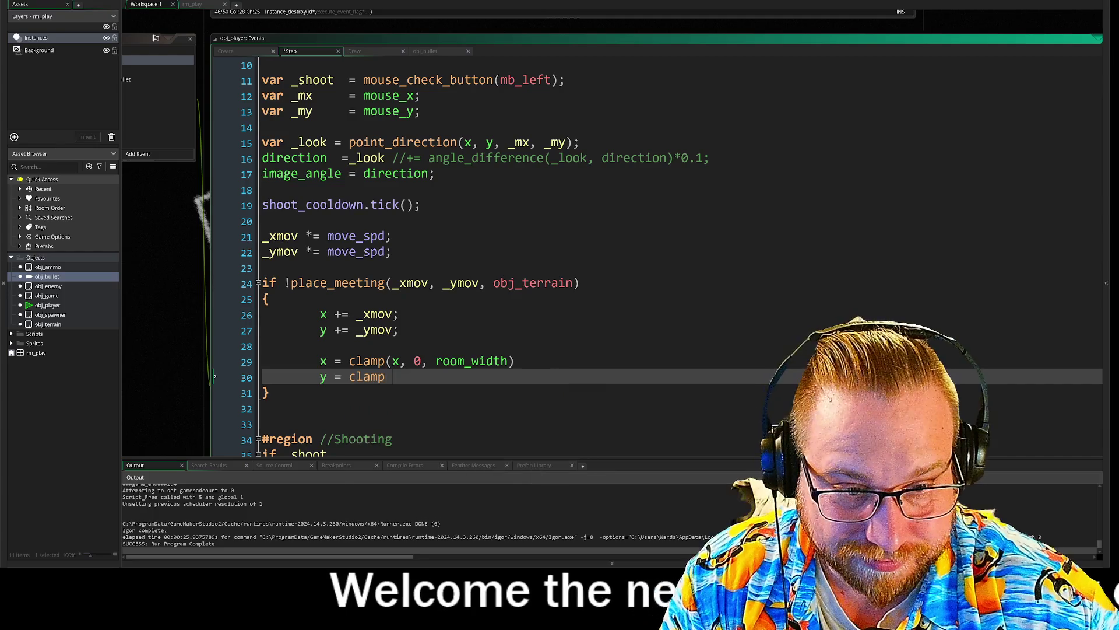
{"action": "type", "text": "(y, 0, 0,"}
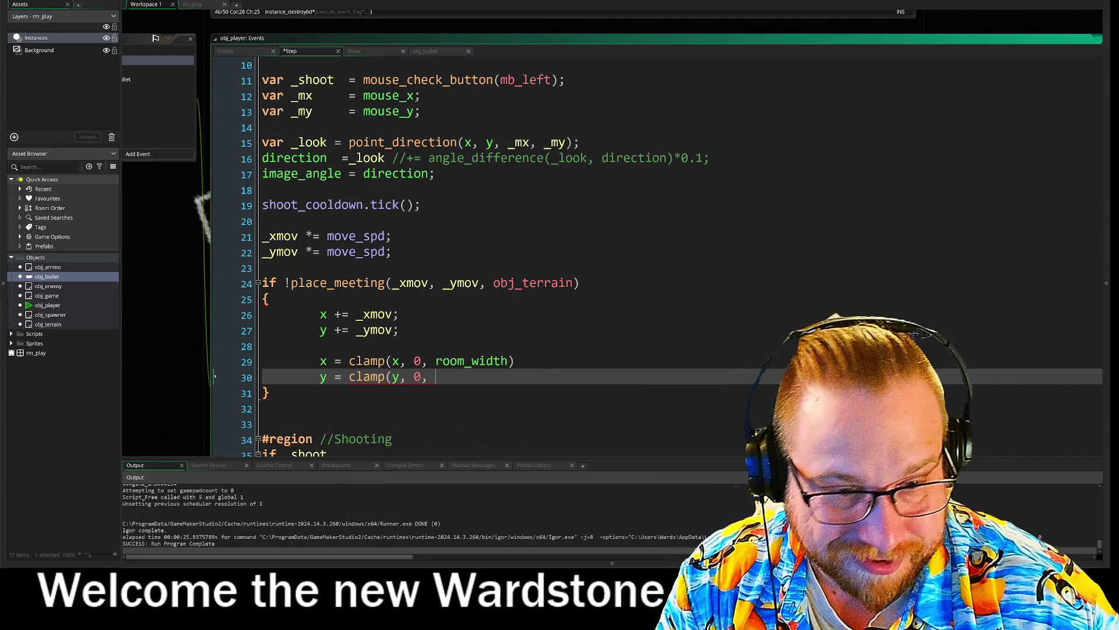
{"action": "type", "text": "oom_he"}
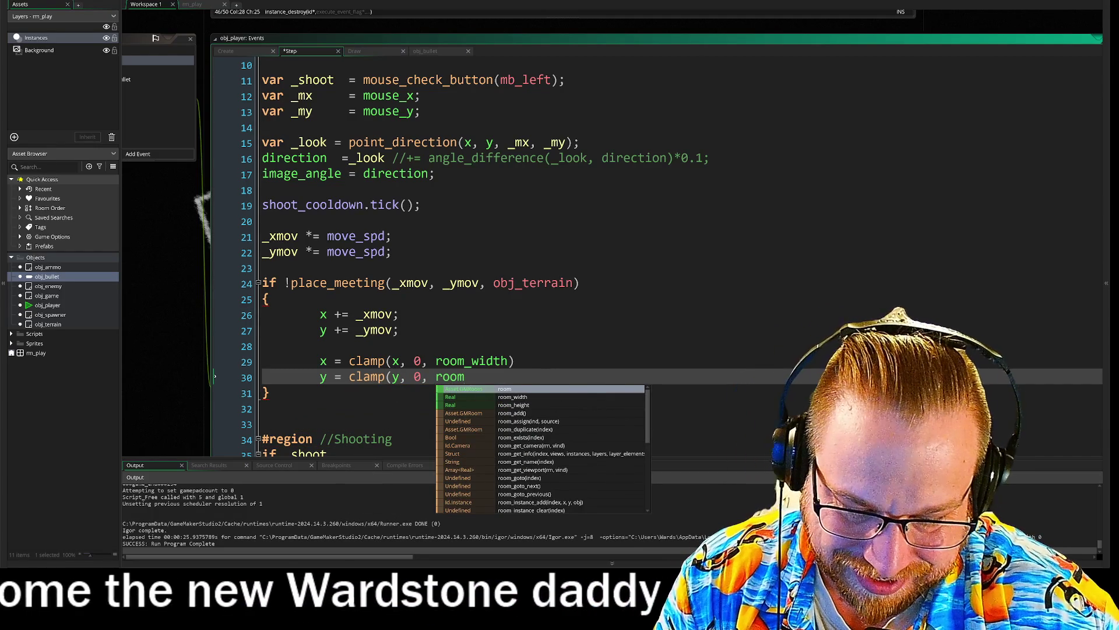
{"action": "key", "text": "Return"}
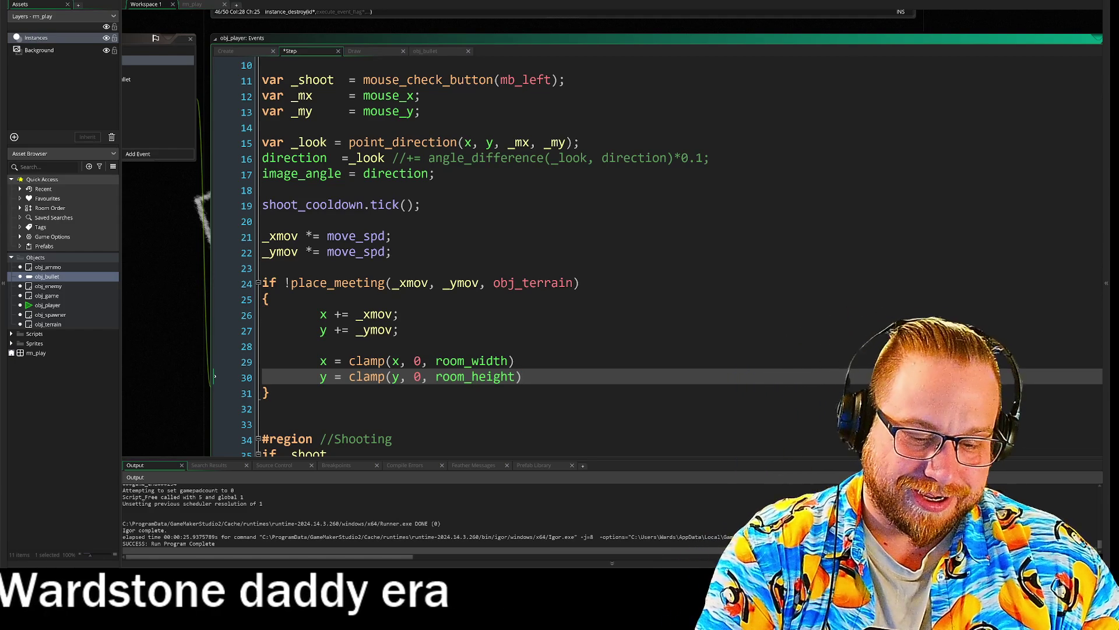
{"action": "left_click", "coordinate": [515, 360]}
{"action": "type", "text": ";"}
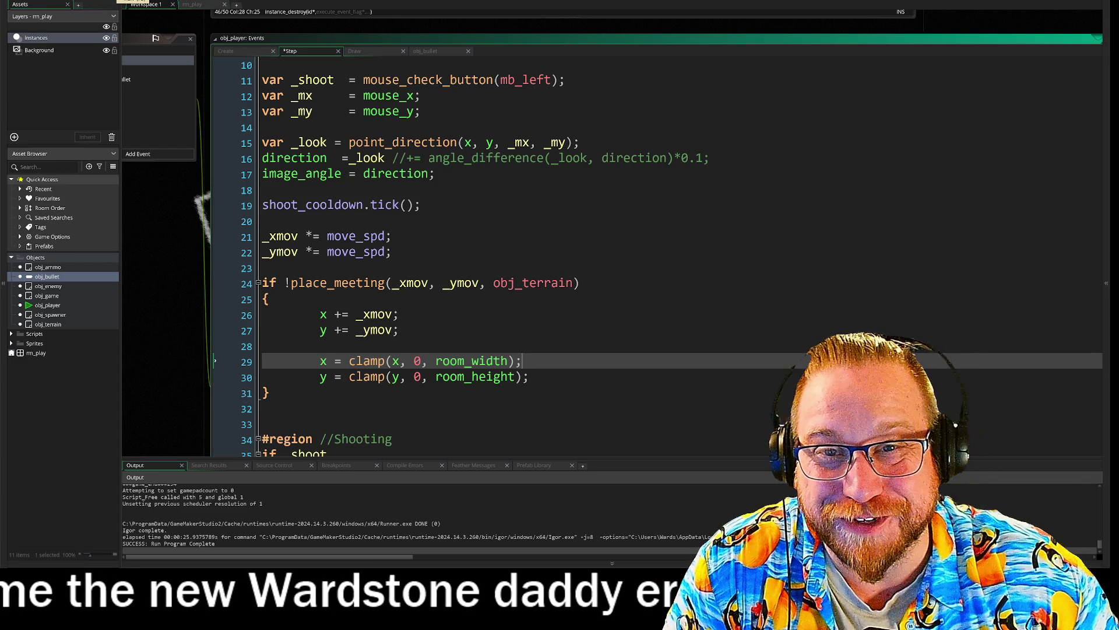
{"action": "key", "text": "F5"}
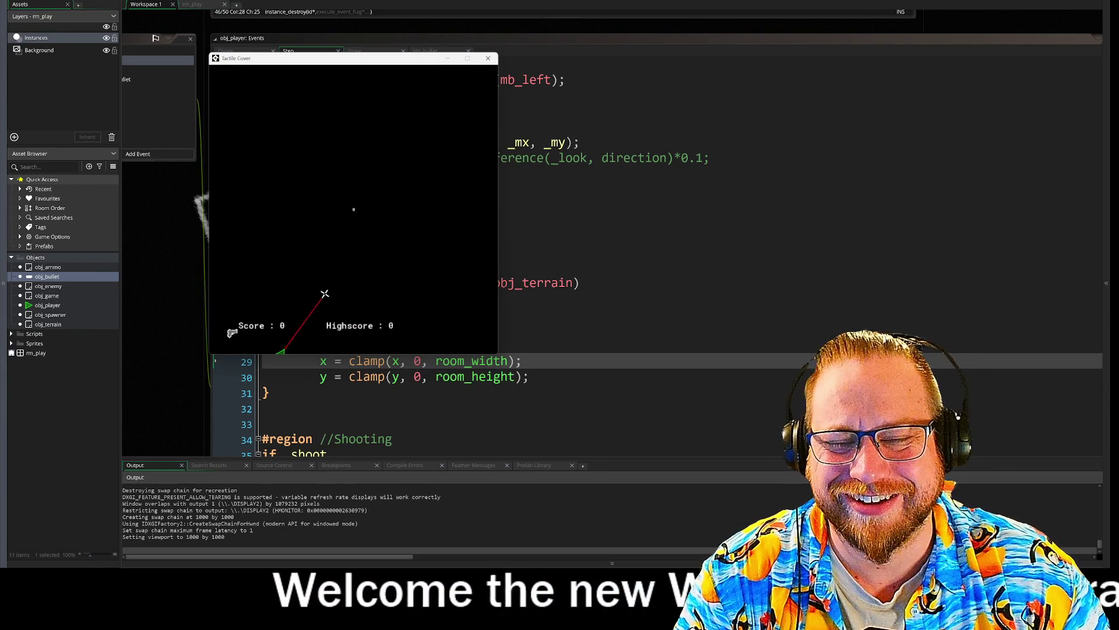
- Fly the player toward the room's top edge, then close the game window
{"action": "mouse_move", "coordinate": [320, 285]}
{"action": "left_mouse_down"}
{"action": "mouse_move", "coordinate": [287, 150]}
{"action": "mouse_move", "coordinate": [247, 114]}
{"action": "left_mouse_up"}
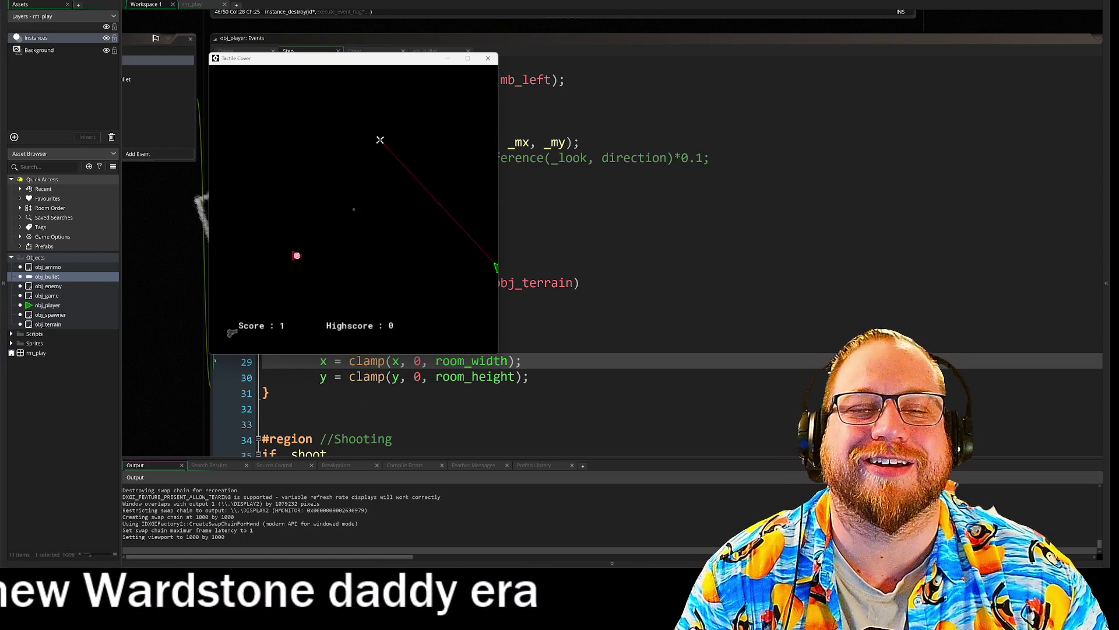
{"action": "left_click", "coordinate": [488, 57]}
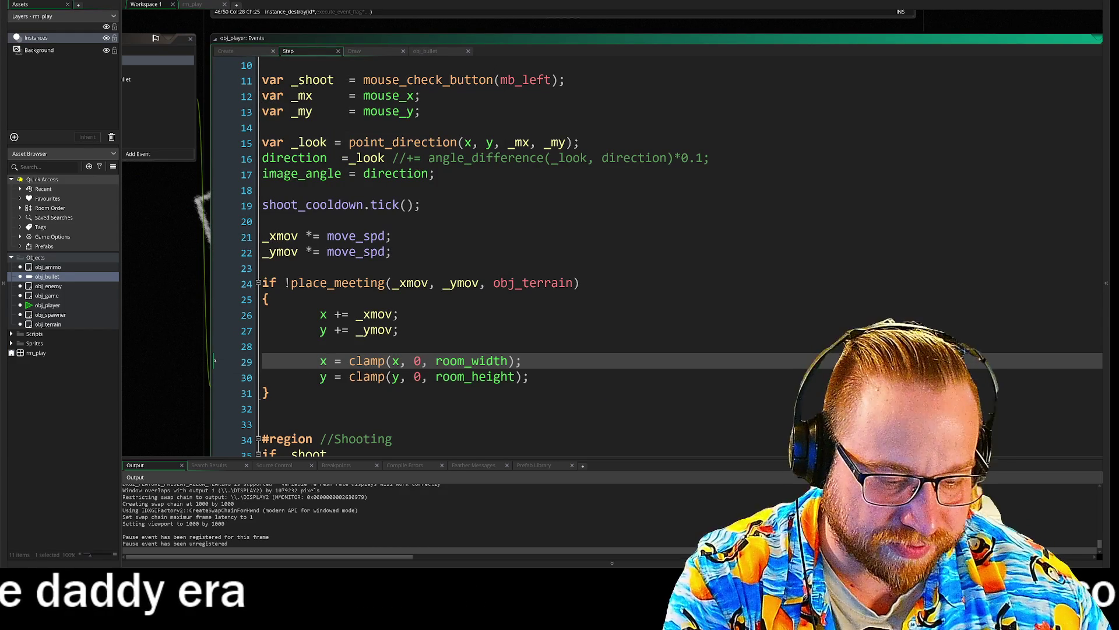
- Edit the clamps to x between 16 and room_width-16, y between 16 and room_height-16
{"action": "left_click", "coordinate": [421, 376]}
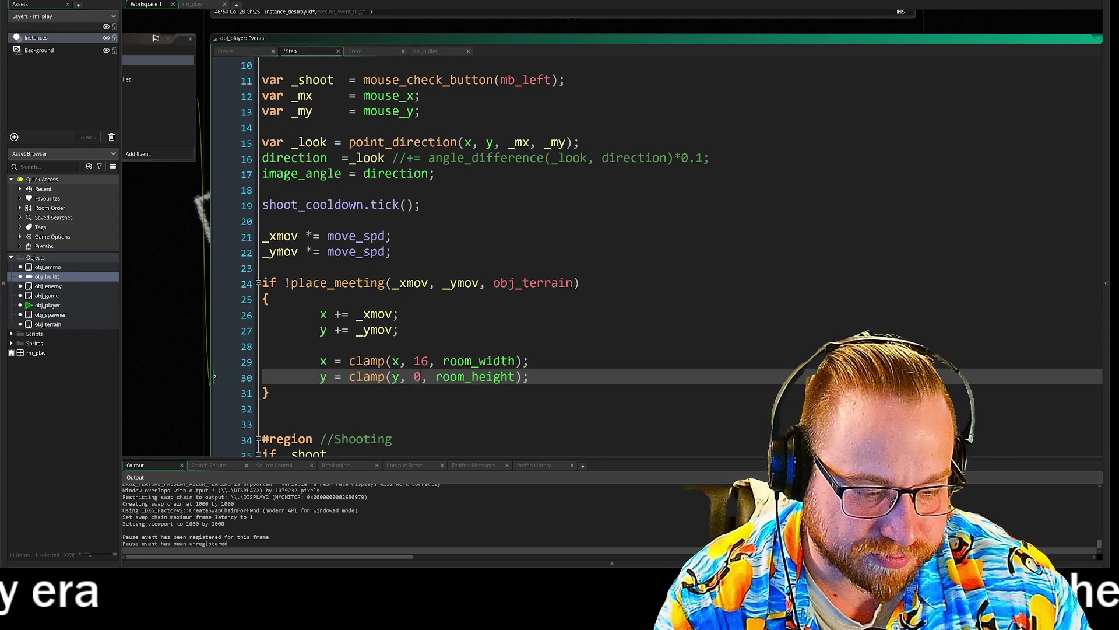
{"action": "left_click", "coordinate": [522, 361]}
{"action": "type", "text": "-16"}
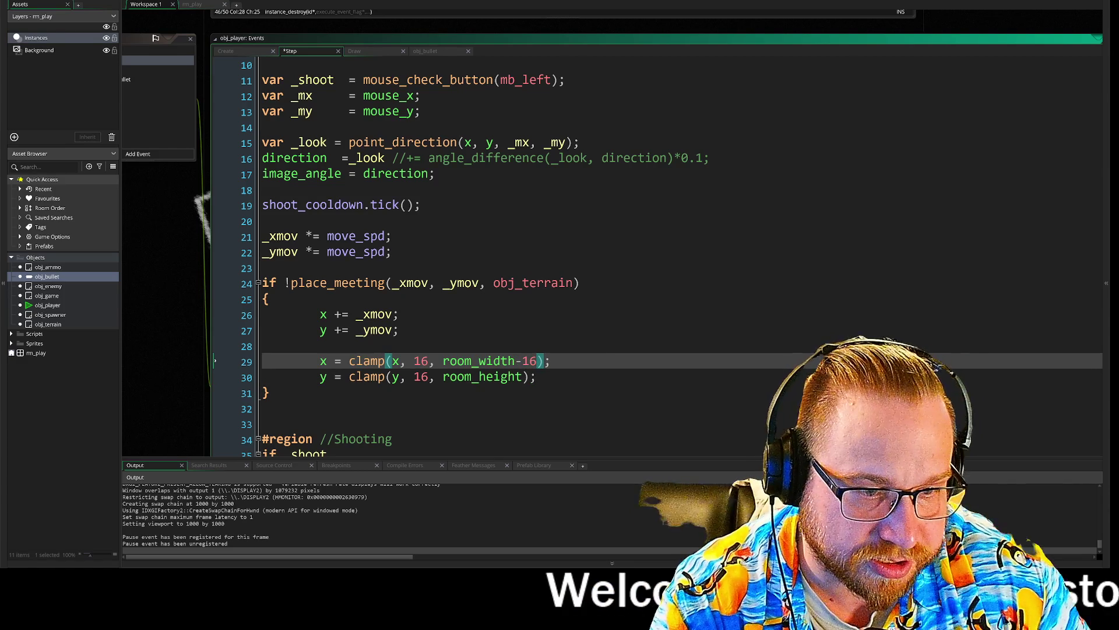
{"action": "left_click", "coordinate": [523, 377]}
{"action": "type", "text": "-16"}
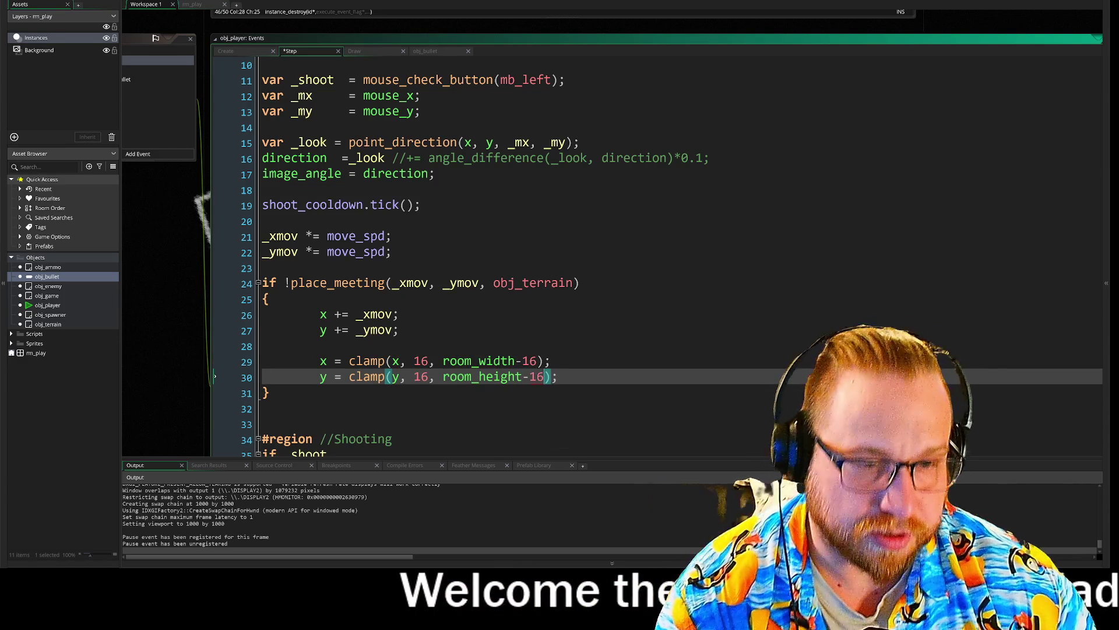
{"action": "left_click_drag", "start_coordinate": [167, 239], "coordinate": [384, 250]}
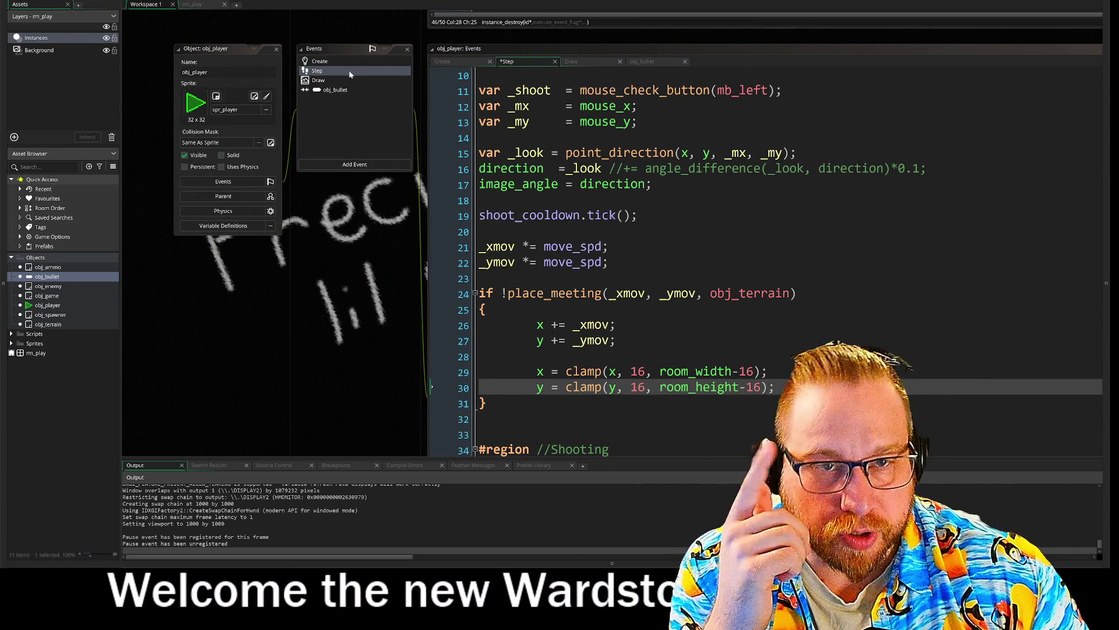
- Add 'spr_rad = sprite_width/2' on a new line in obj_player's Create event and copy the spr_rad name
{"action": "left_click", "coordinate": [339, 61]}
{"action": "left_click", "coordinate": [574, 169]}
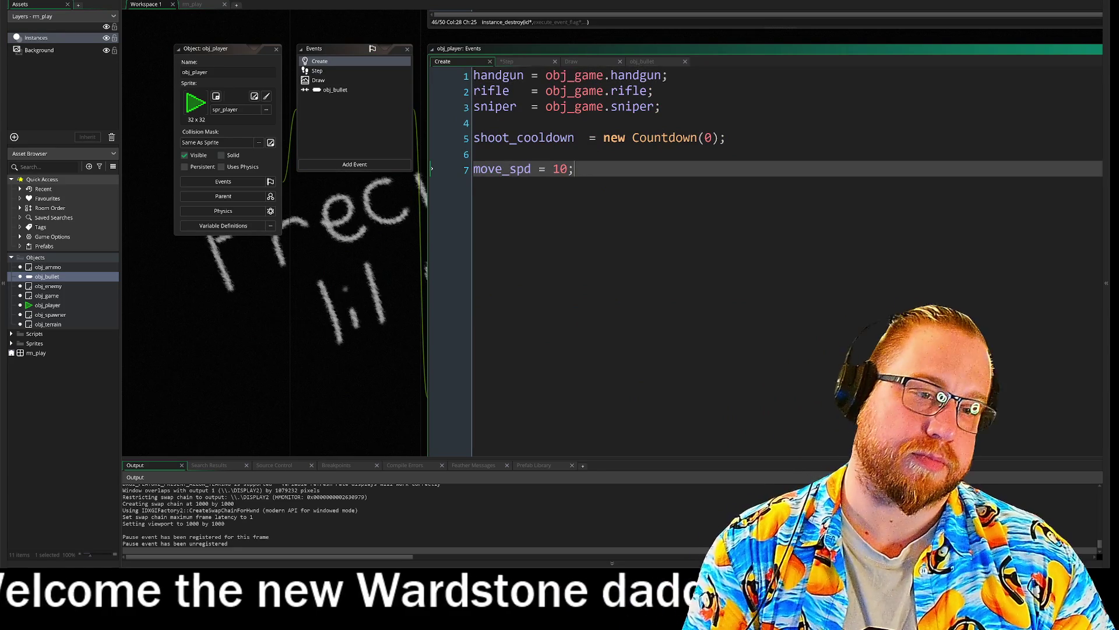
{"action": "key", "text": "Return"}
{"action": "key", "text": "Return"}
{"action": "type", "text": "sprite"}
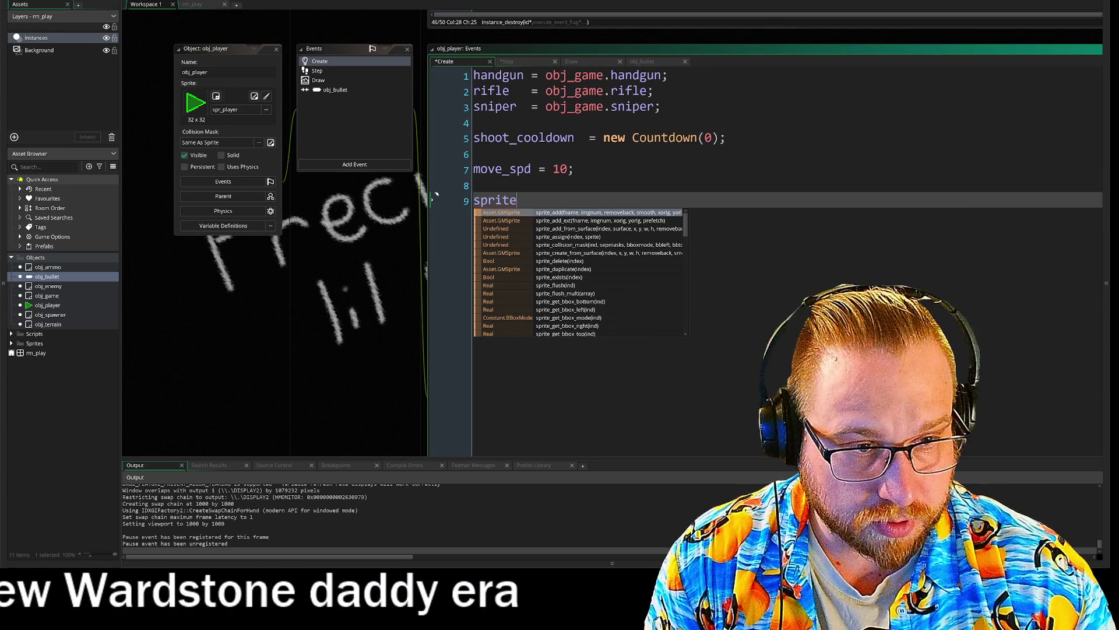
{"action": "type", "text": "_w"}
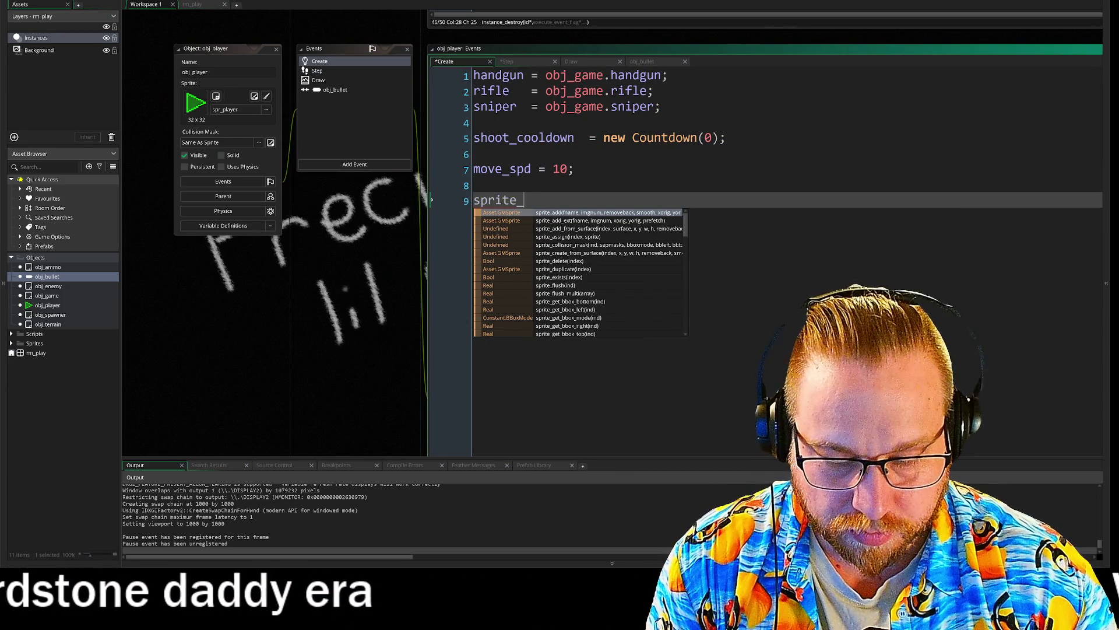
{"action": "key", "text": "Return"}
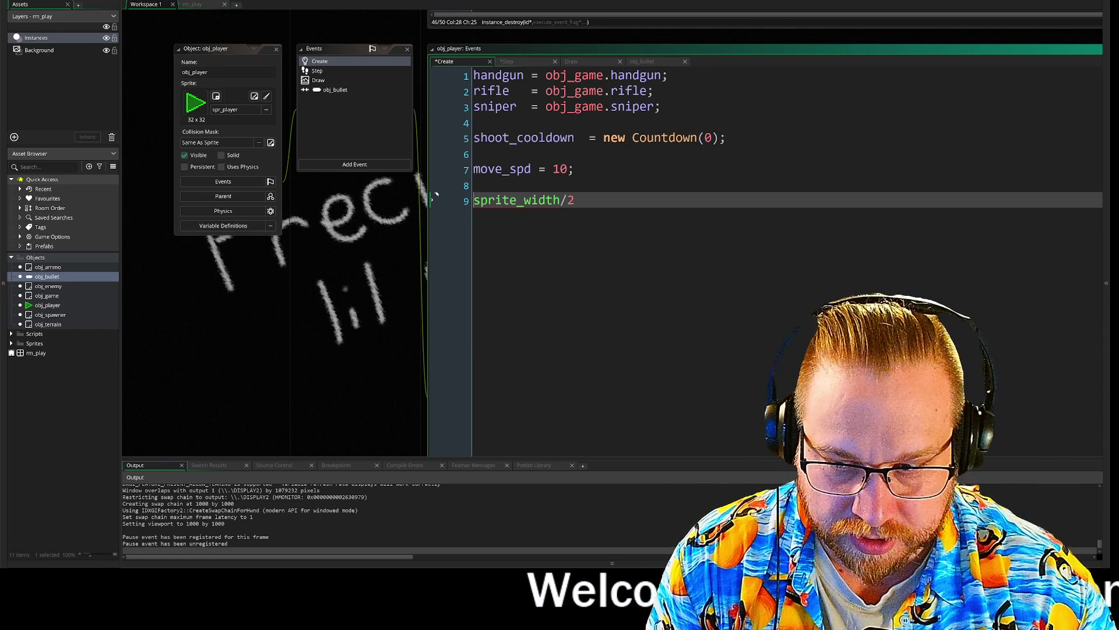
{"action": "type", "text": "_"}
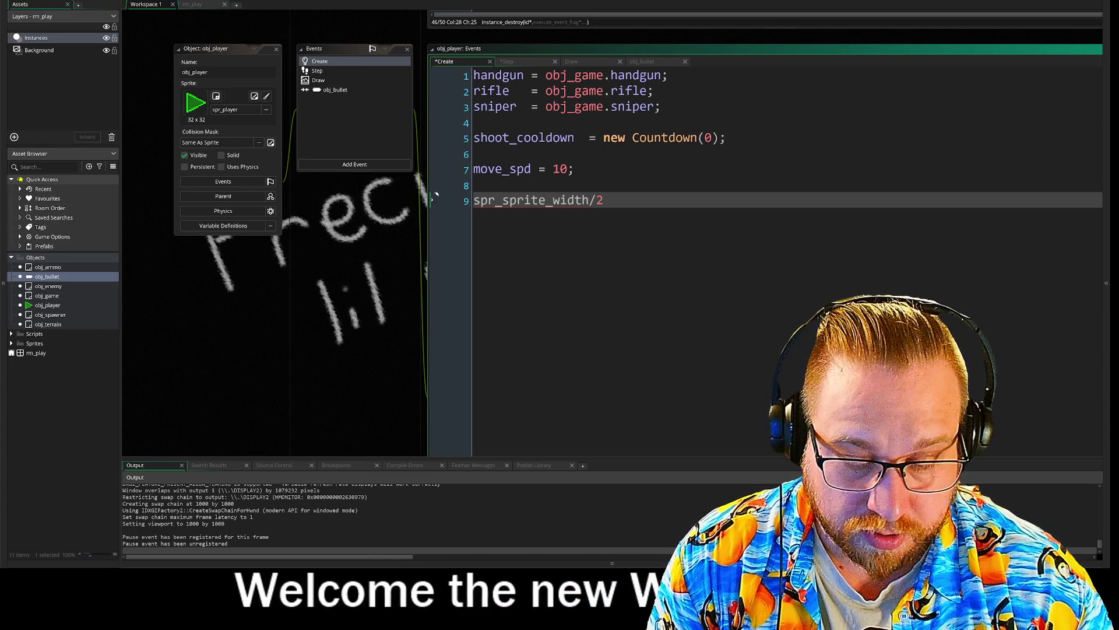
{"action": "type", "text": "rad ="}
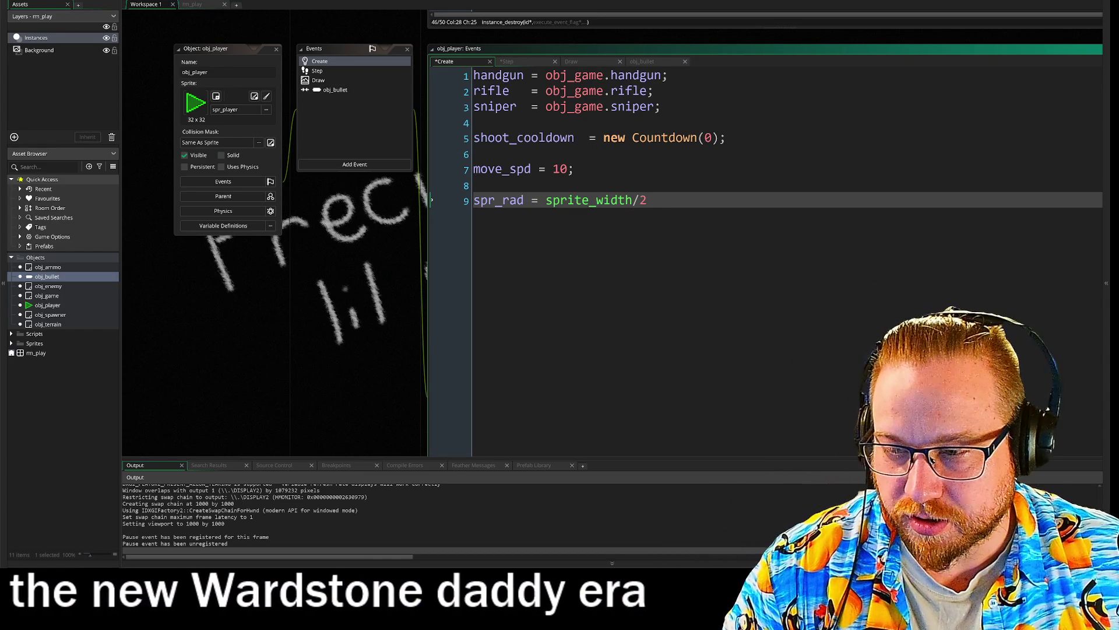
{"action": "double_click", "coordinate": [502, 200]}
{"action": "key", "text": "ctrl+c"}
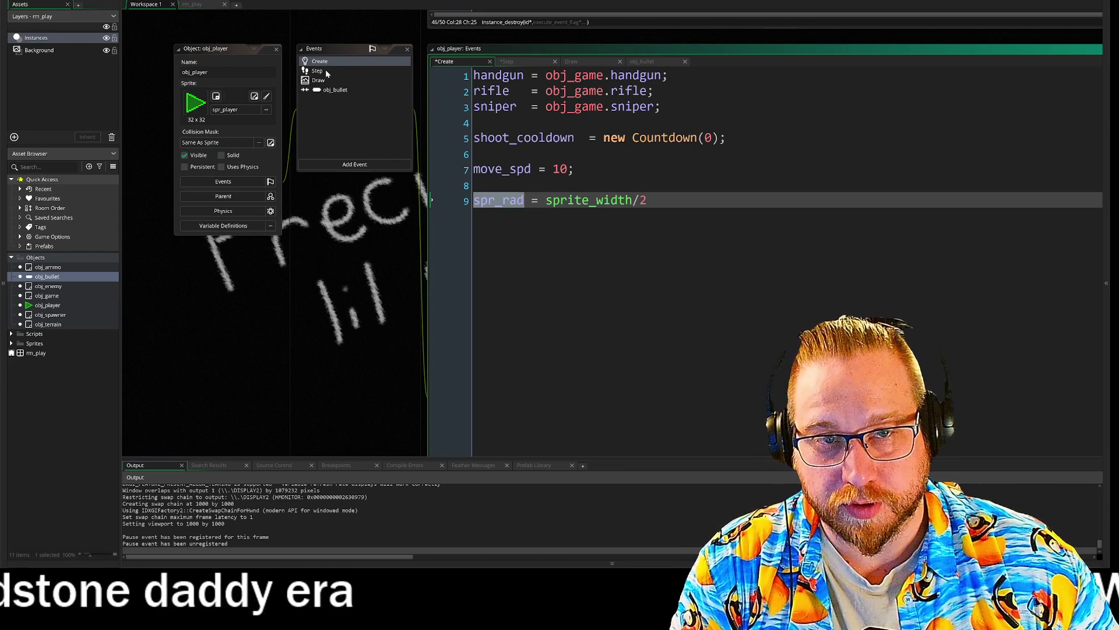
{"action": "left_click", "coordinate": [326, 72]}
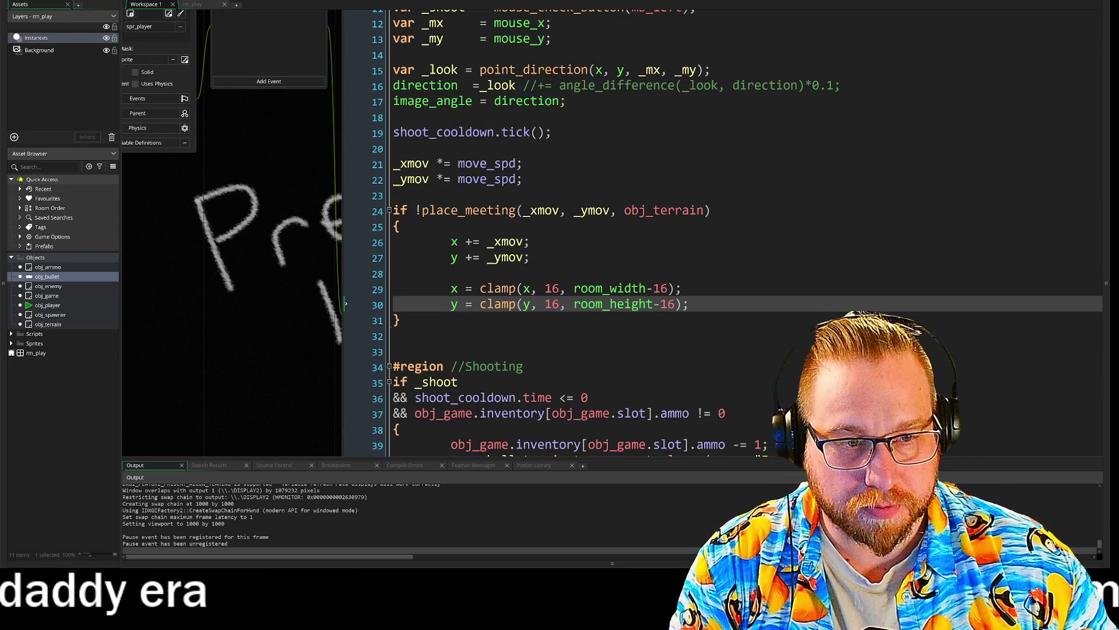
- Replace the 16 margins in the x and y clamp lines with spr_rad and relaunch the game
{"action": "double_click", "coordinate": [551, 288]}
{"action": "key", "text": "ctrl+v"}
{"action": "left_click", "coordinate": [552, 304]}
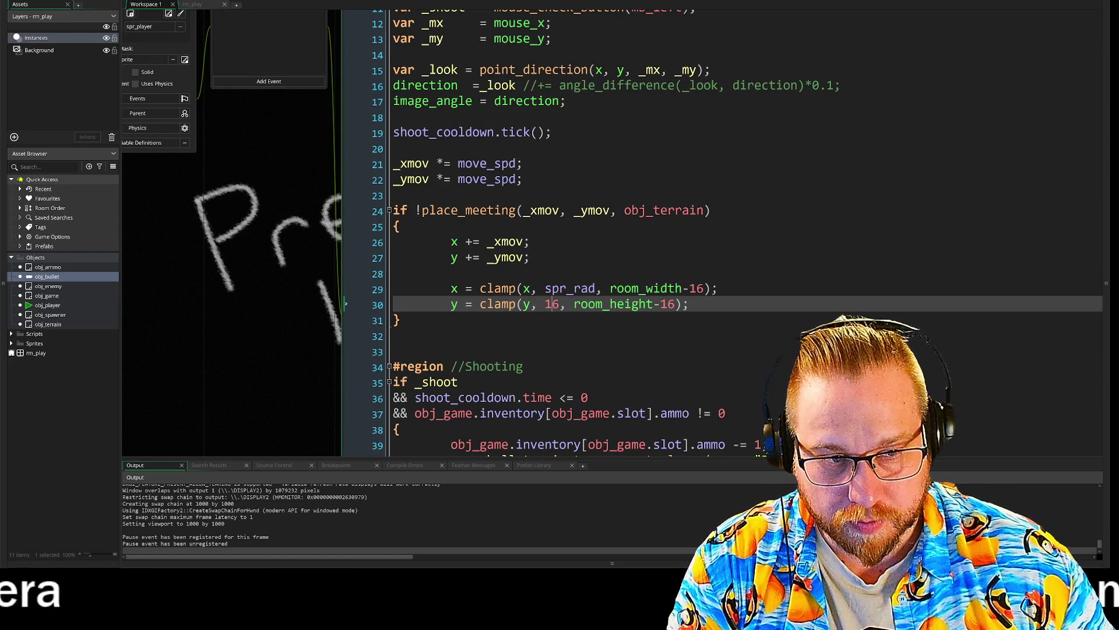
{"action": "left_click", "coordinate": [696, 288]}
{"action": "type", "text": "spr_rad"}
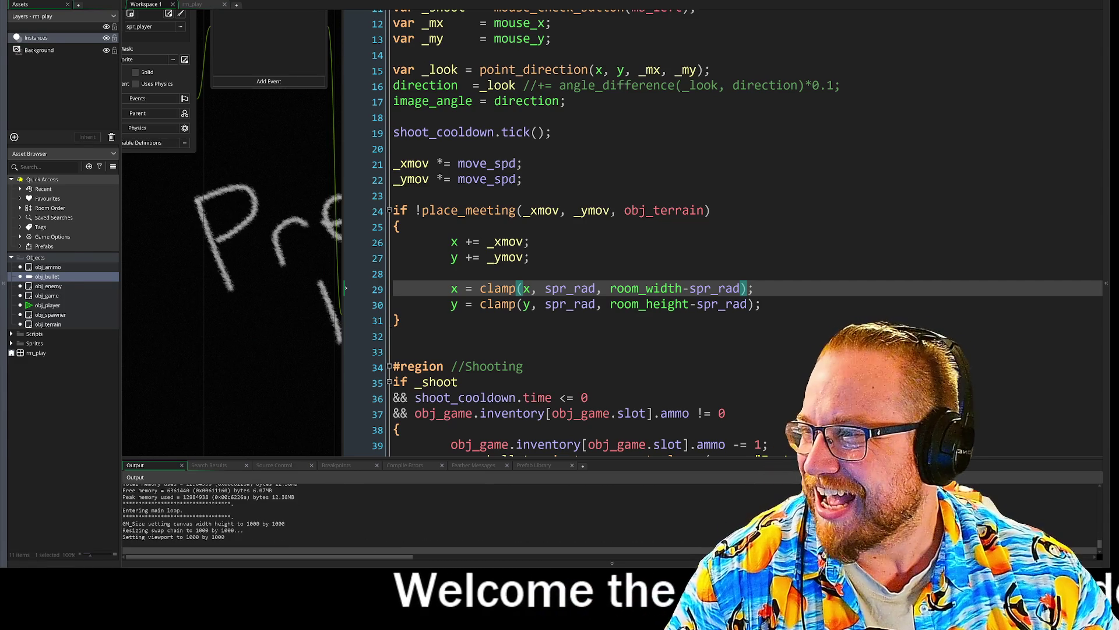
{"action": "left_click_drag", "start_coordinate": [212, 31], "coordinate": [248, 24]}
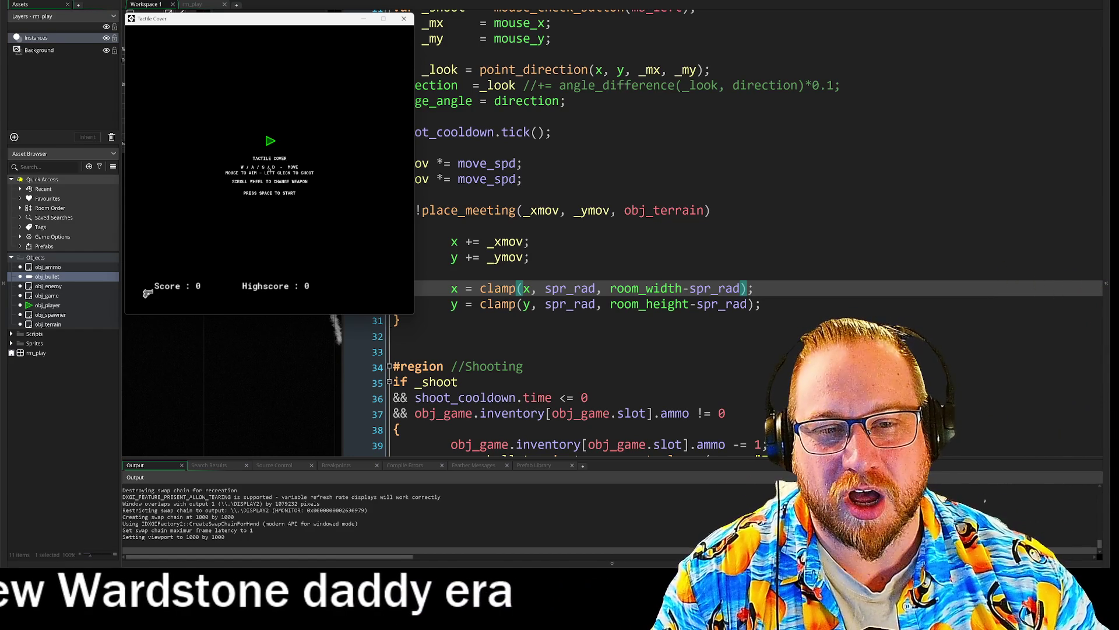
- Start the game, move left and shoot to confirm the player stays fully inside the room
{"action": "key", "text": "space"}
{"action": "key", "text": "a"}
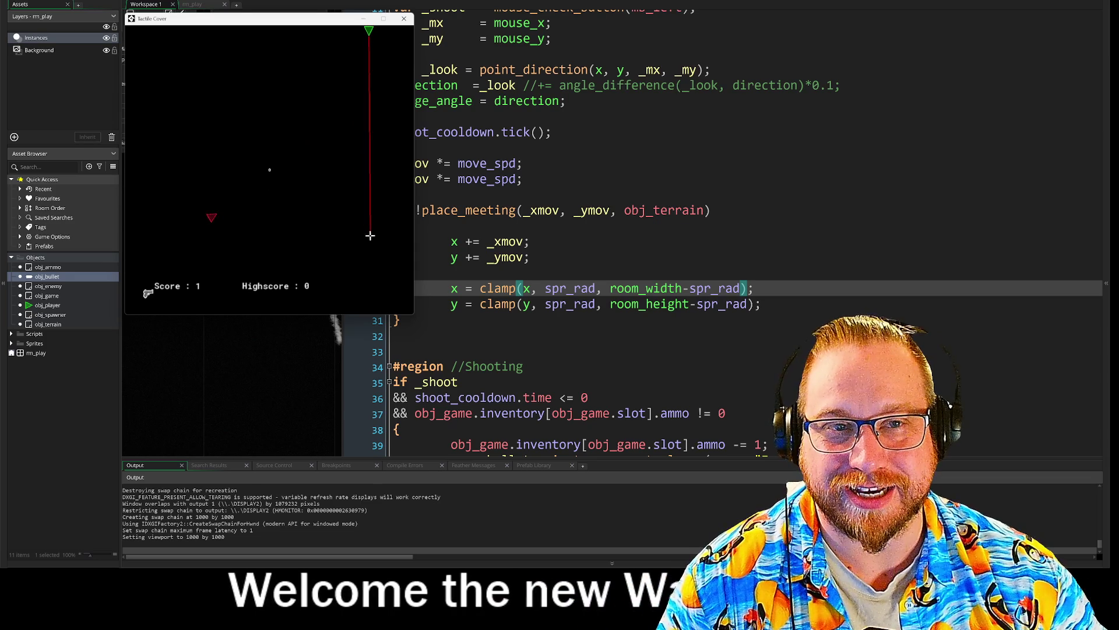
{"action": "left_click", "coordinate": [225, 214]}
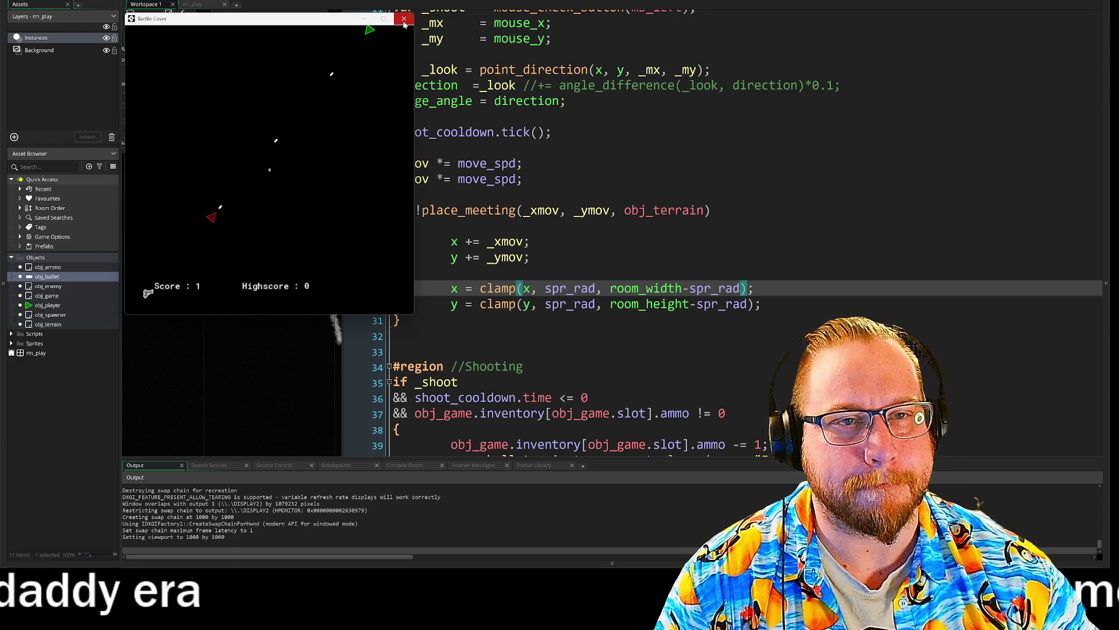
{"action": "left_click", "coordinate": [404, 19]}
{"action": "double_click", "coordinate": [38, 279]}
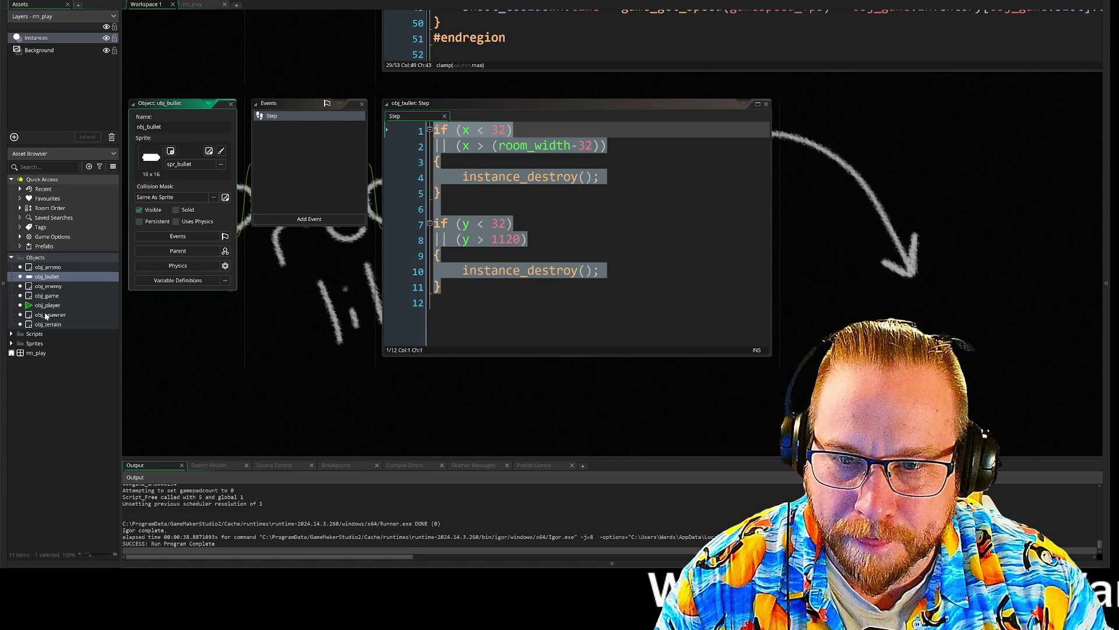
- Give spr_bullet in the Sprites > Guns folder a custom origin of 3 x 8
{"action": "left_click", "coordinate": [11, 344]}
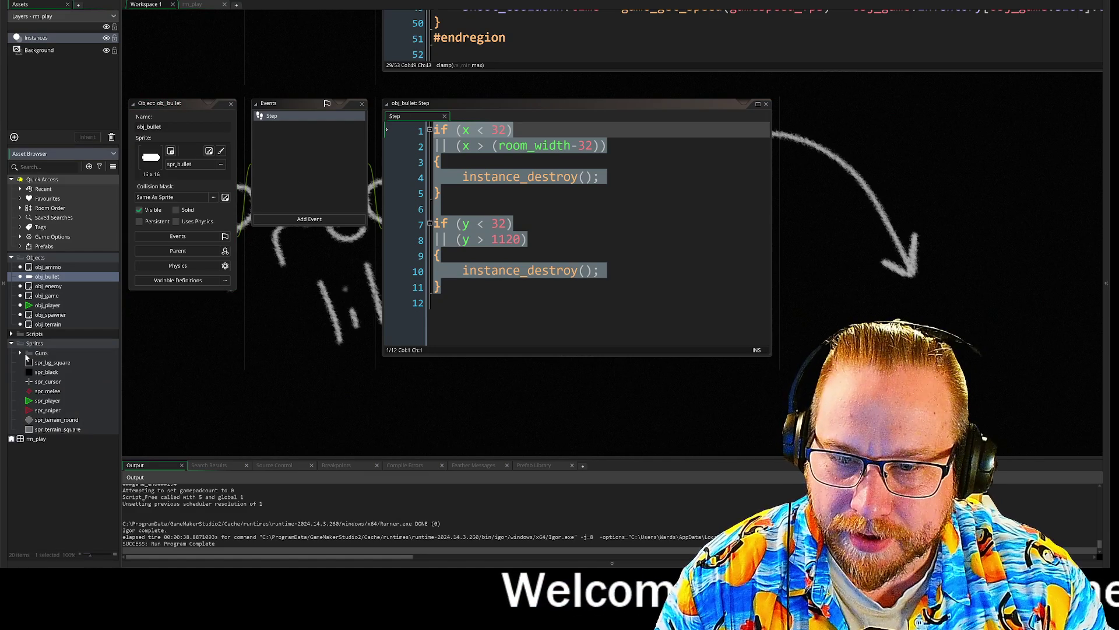
{"action": "left_click", "coordinate": [20, 353]}
{"action": "double_click", "coordinate": [53, 382]}
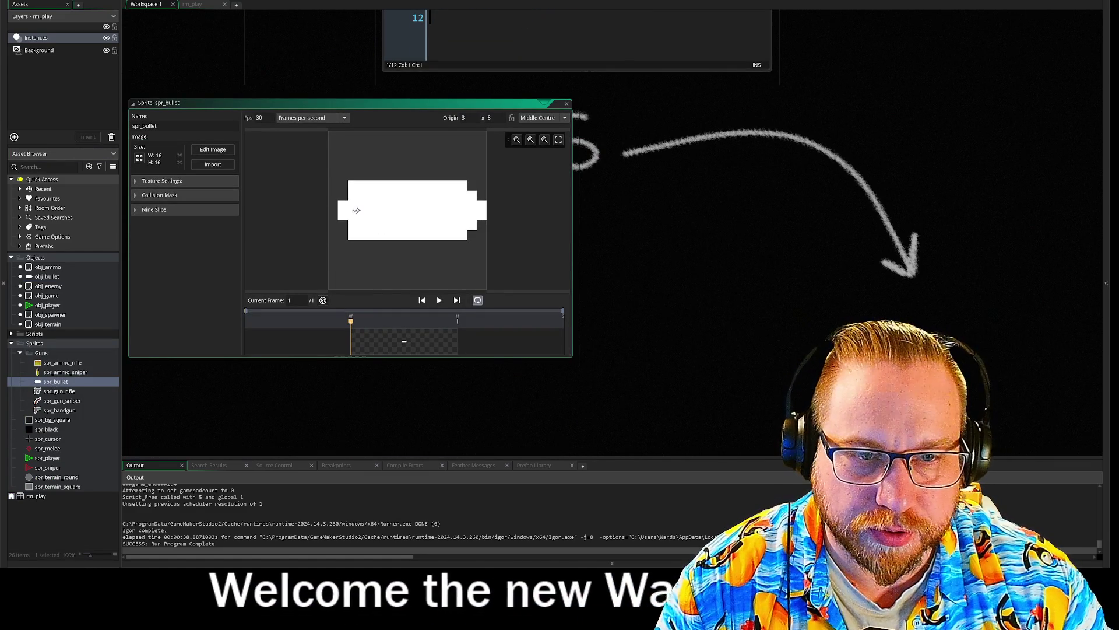
{"action": "left_click", "coordinate": [358, 210]}
- Run the game with F5, move the player to the right edge, then close the game and sprite editor
{"action": "key", "text": "F5"}
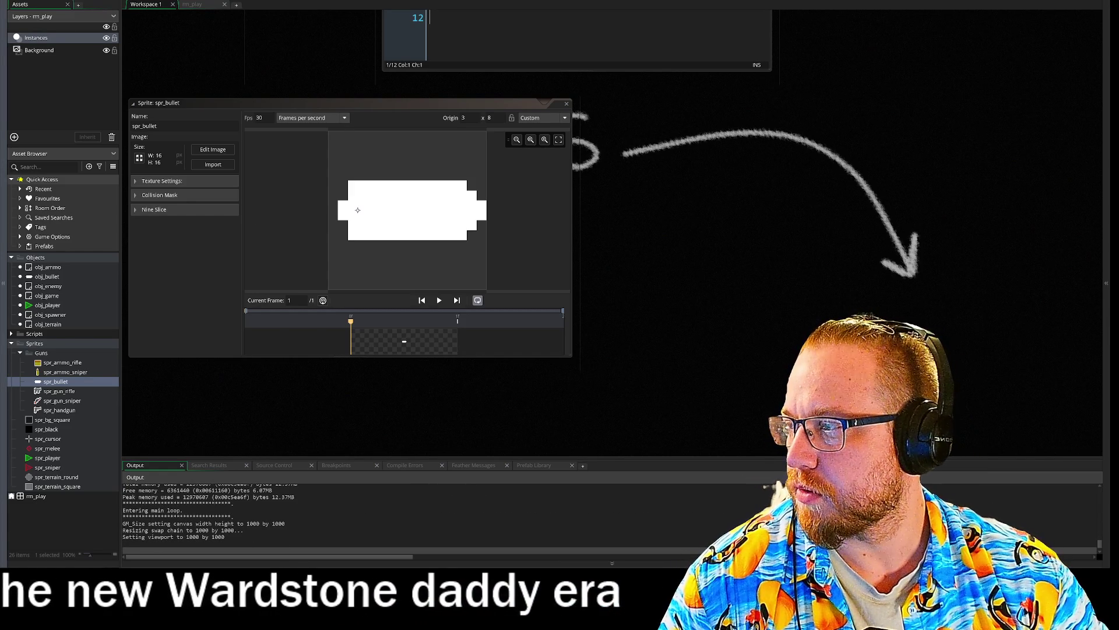
{"action": "key", "text": "d"}
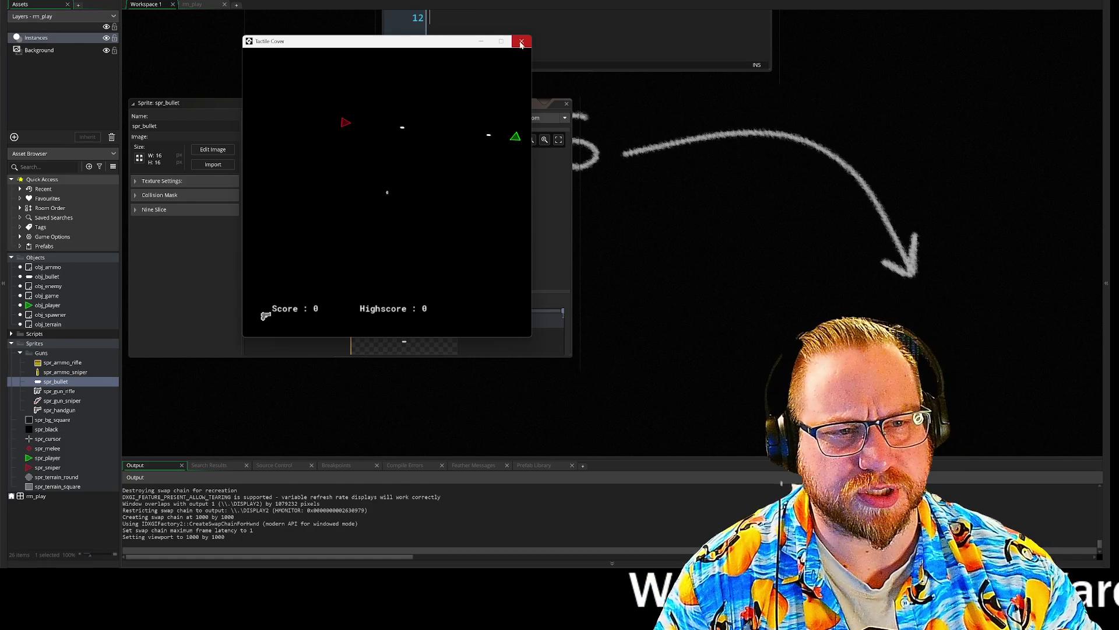
{"action": "left_click", "coordinate": [522, 42]}
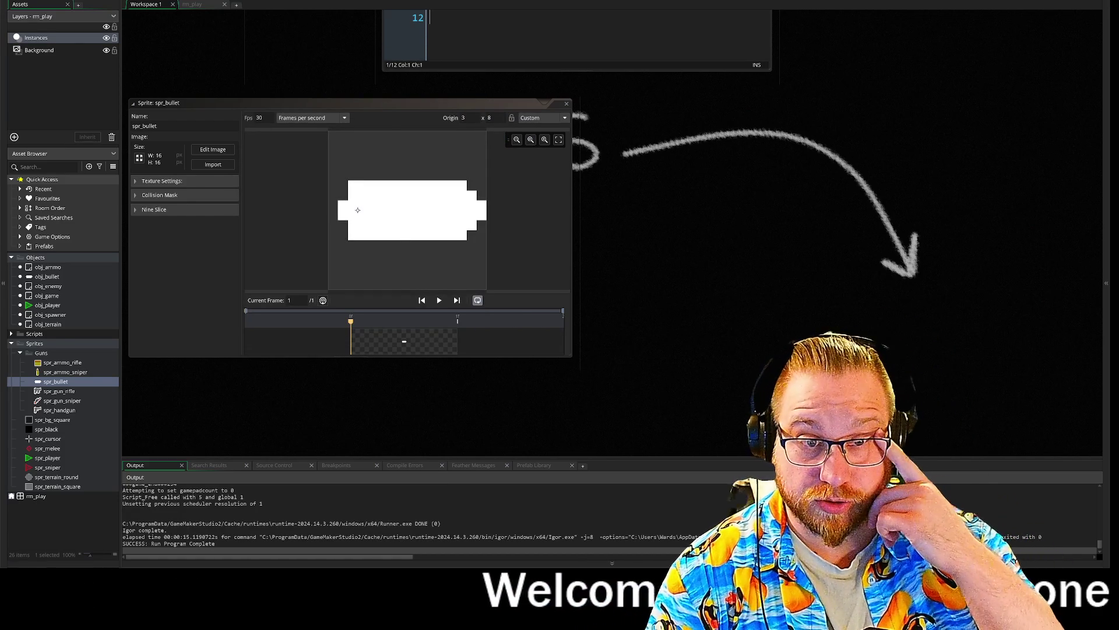
{"action": "left_click", "coordinate": [567, 106]}
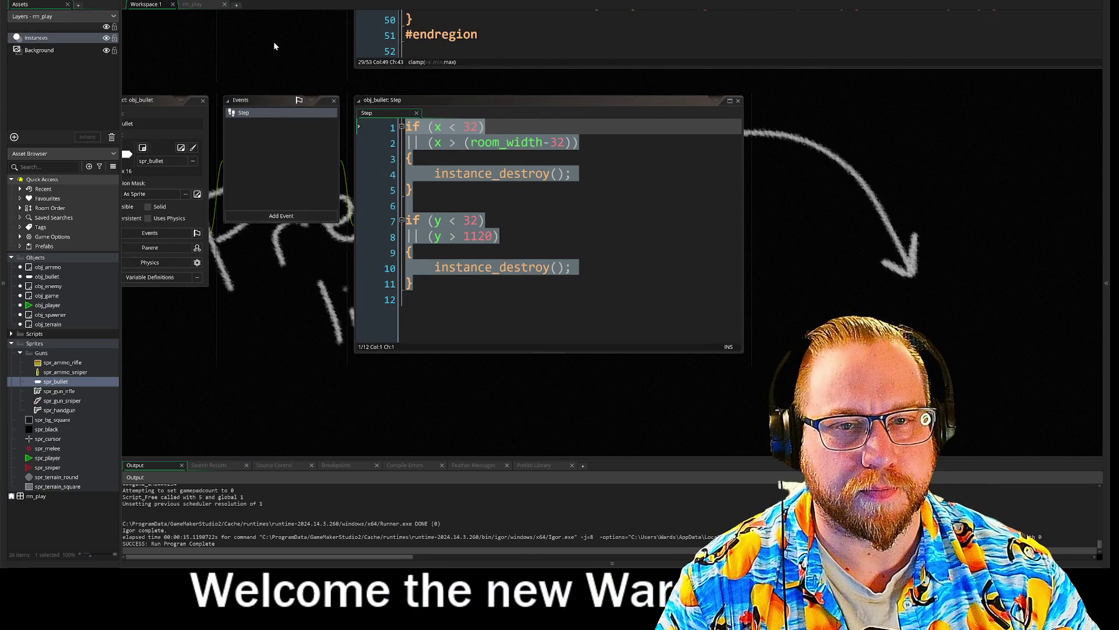
- Review the code and highlight every use of spr_rad to check it
{"action": "scroll", "coordinate": [243, 244], "scroll_direction": "up", "scroll_amount": 5}
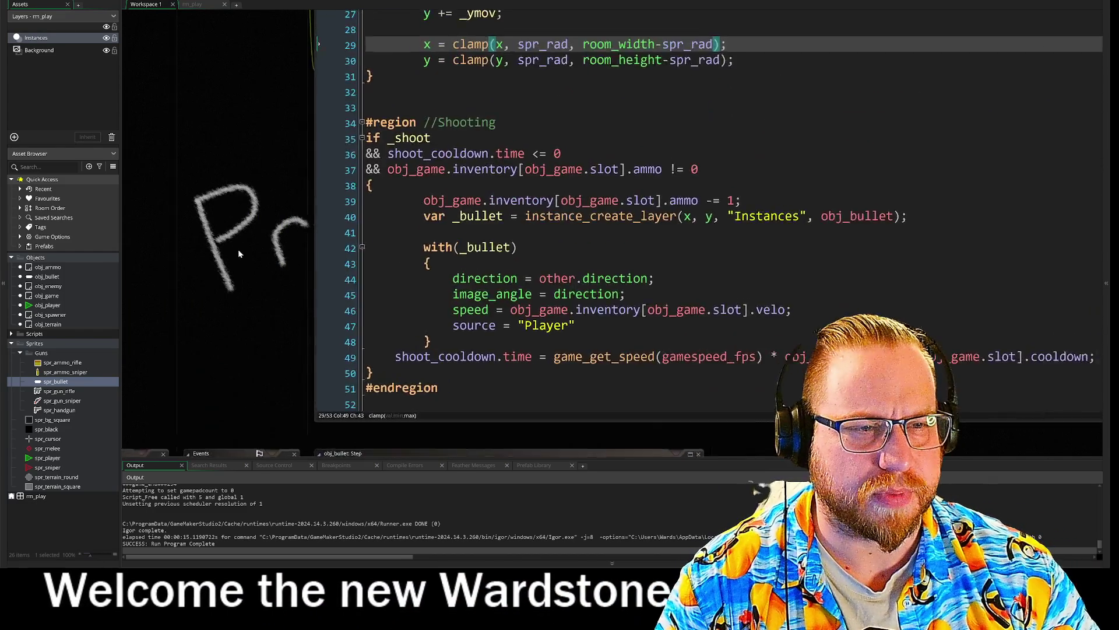
{"action": "scroll", "coordinate": [243, 245], "scroll_direction": "up", "scroll_amount": 5}
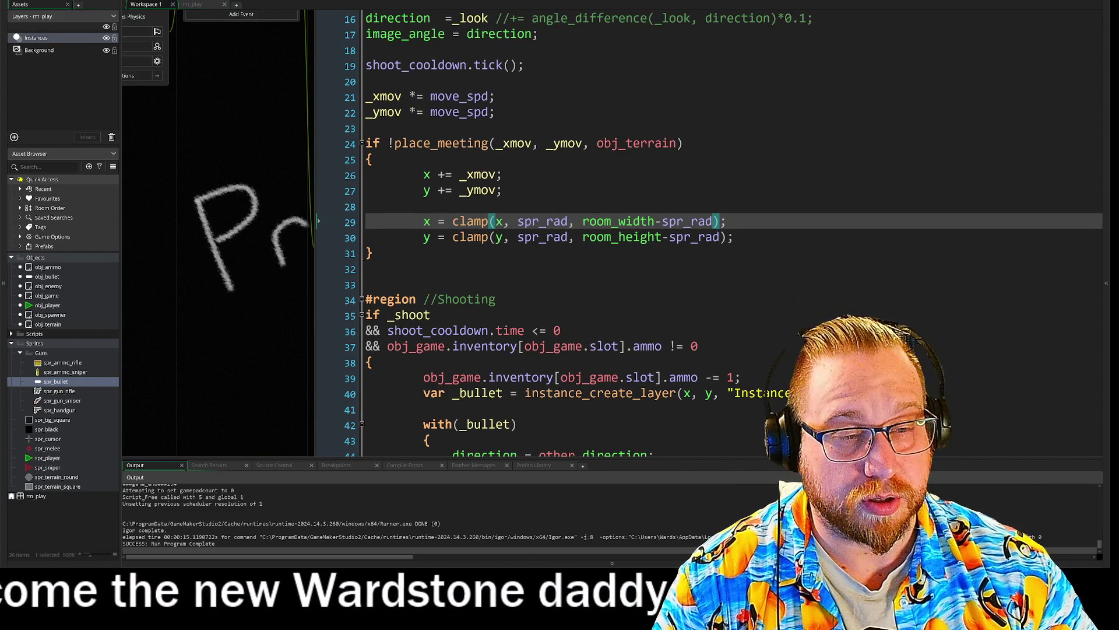
{"action": "scroll", "coordinate": [271, 177], "scroll_direction": "up", "scroll_amount": 1}
{"action": "scroll", "coordinate": [215, 106], "scroll_direction": "down", "scroll_amount": 3}
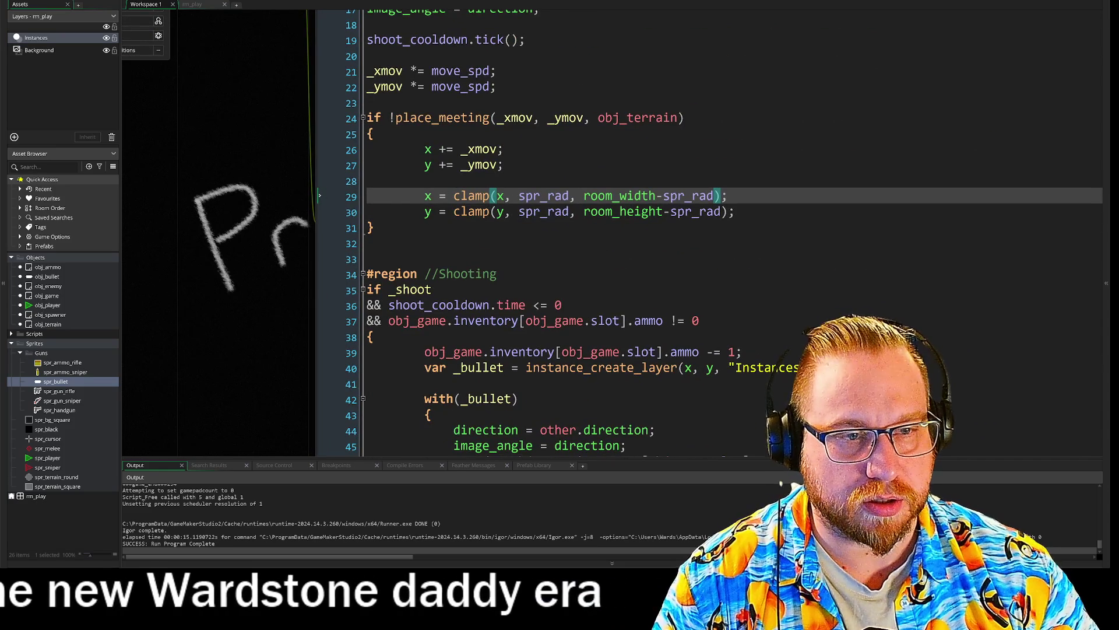
{"action": "double_click", "coordinate": [543, 196]}
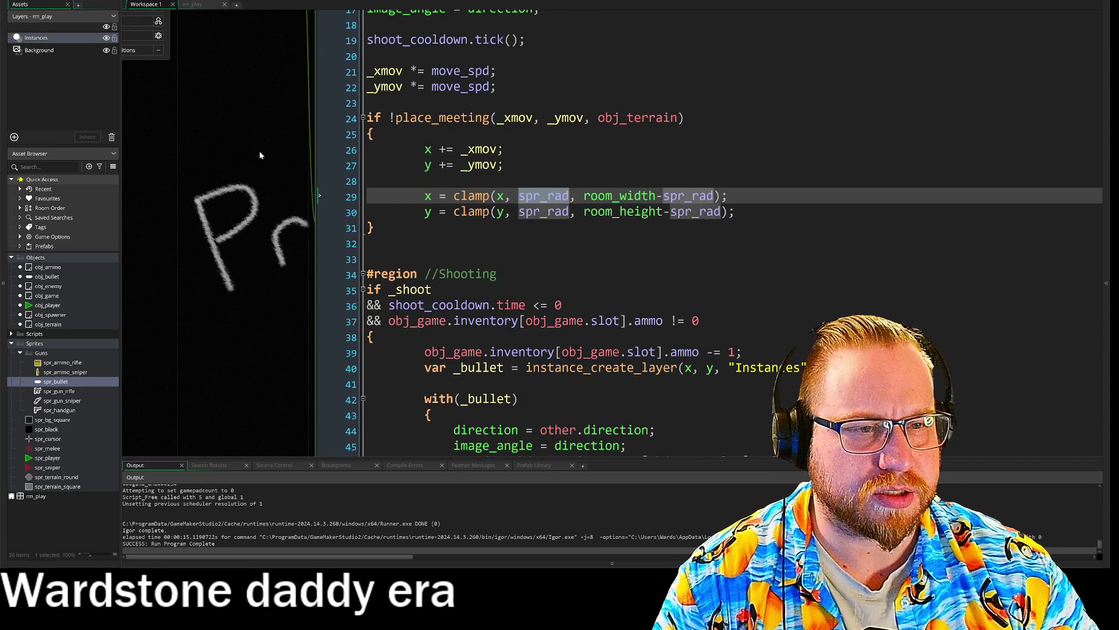
{"action": "left_click", "coordinate": [385, 243]}
- Change obj_bullet's bounds to 0, room_width without -32, and room_height in place of 1120, then save and run
{"action": "scroll", "coordinate": [271, 292], "scroll_direction": "down", "scroll_amount": 10}
{"action": "scroll", "coordinate": [328, 305], "scroll_direction": "down", "scroll_amount": 2}
{"action": "left_click", "coordinate": [536, 212]}
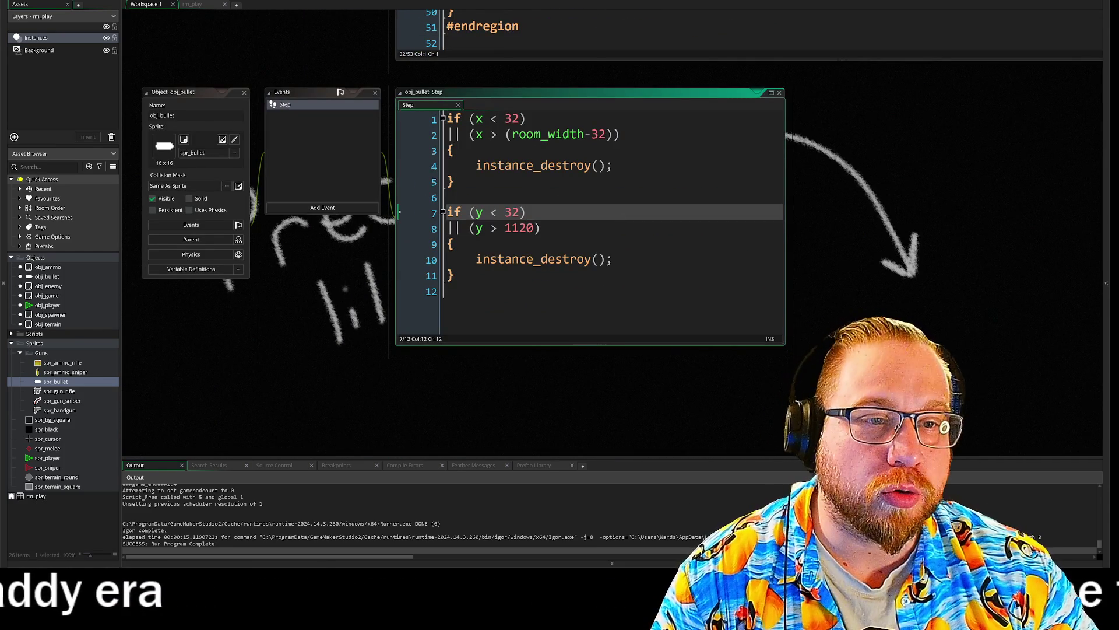
{"action": "left_click", "coordinate": [505, 118]}
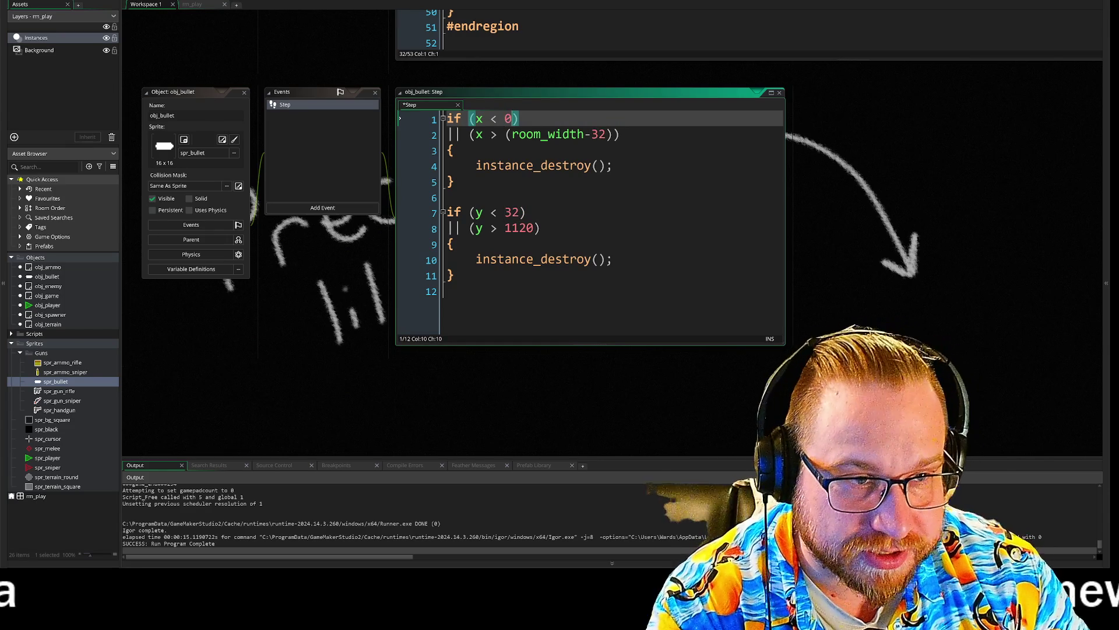
{"action": "left_click_drag", "start_coordinate": [585, 135], "coordinate": [606, 135]}
{"action": "left_click_drag", "start_coordinate": [505, 212], "coordinate": [526, 229]}
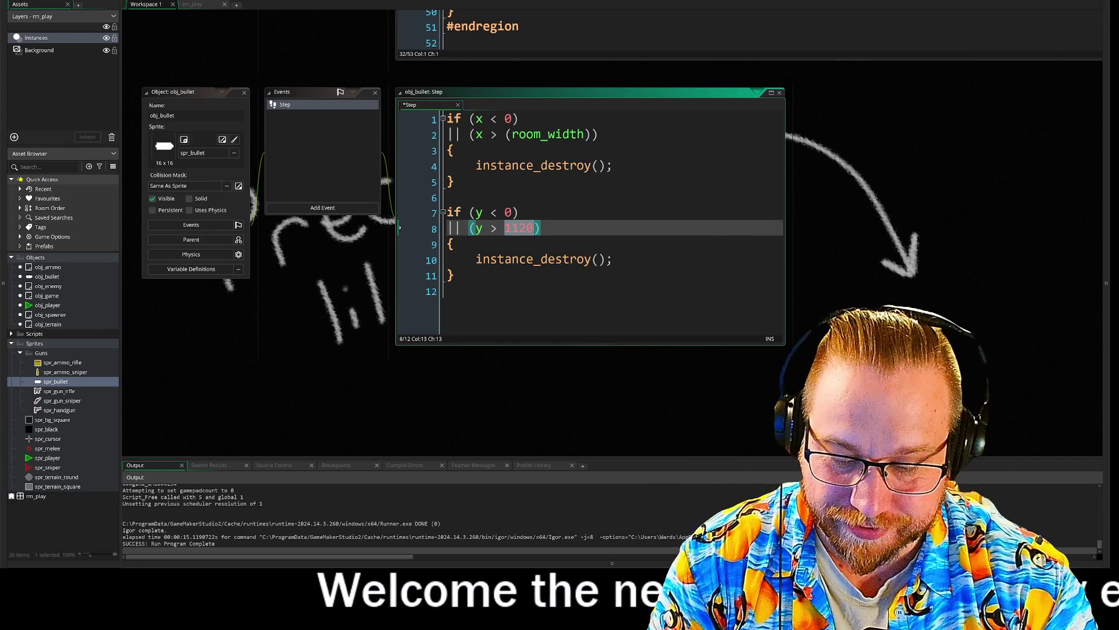
{"action": "type", "text": "room"}
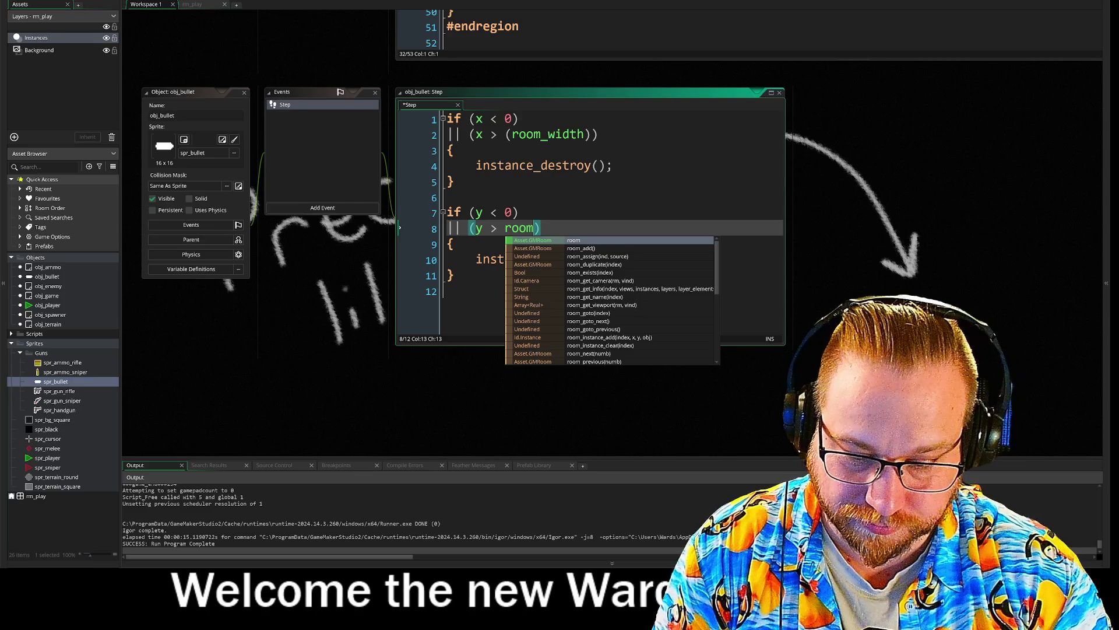
{"action": "type", "text": "_height"}
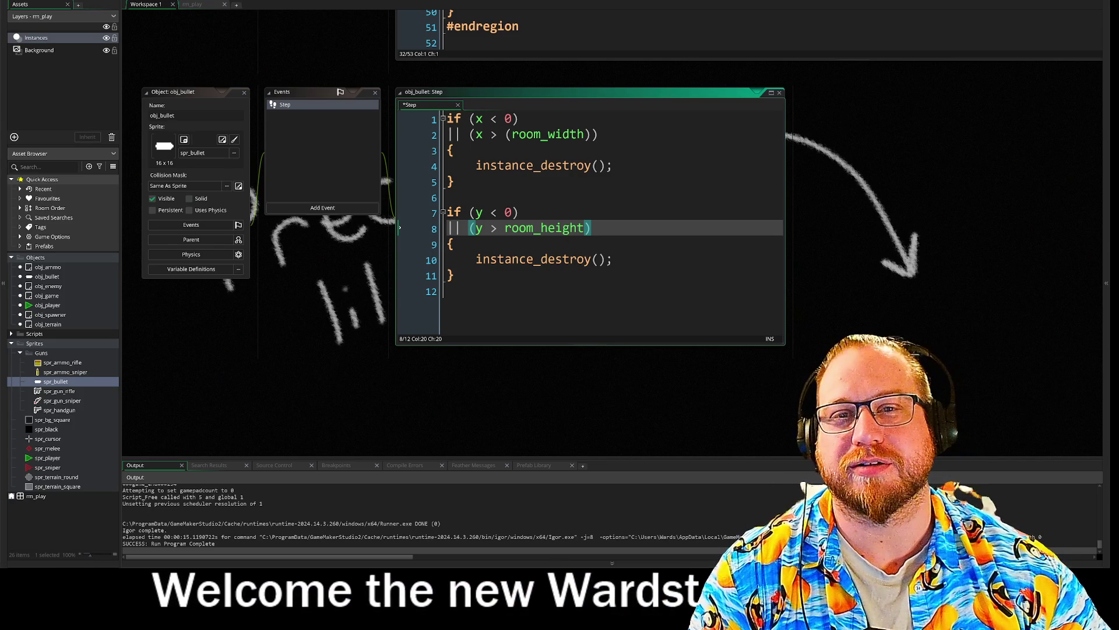
{"action": "key", "text": "F5"}
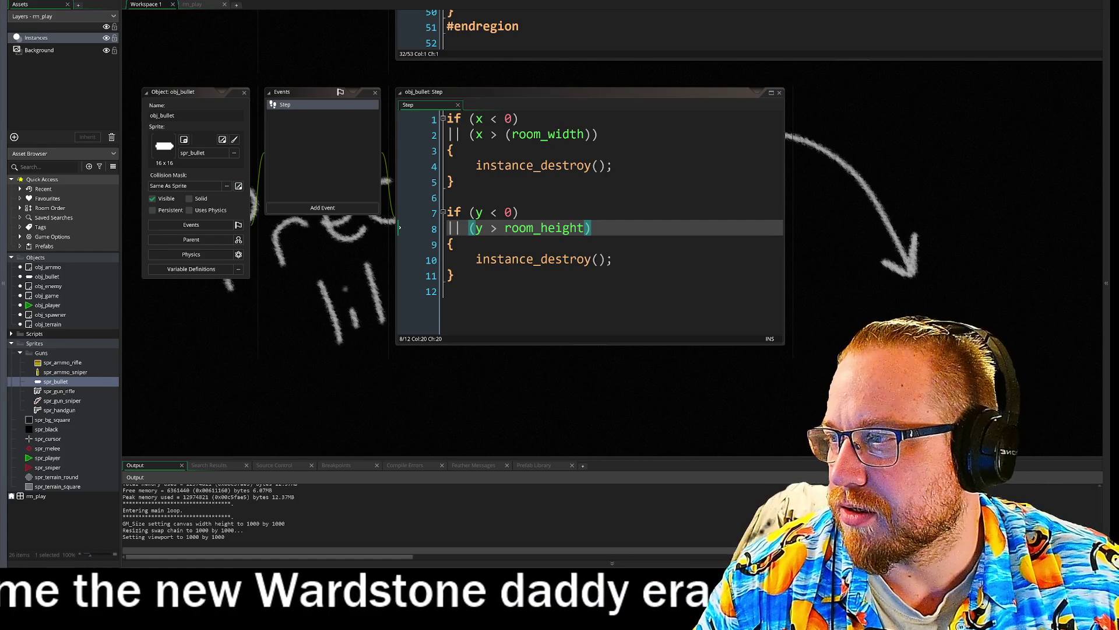
{"action": "left_click_drag", "start_coordinate": [51, 152], "coordinate": [314, 113]}
{"action": "key", "text": "space"}
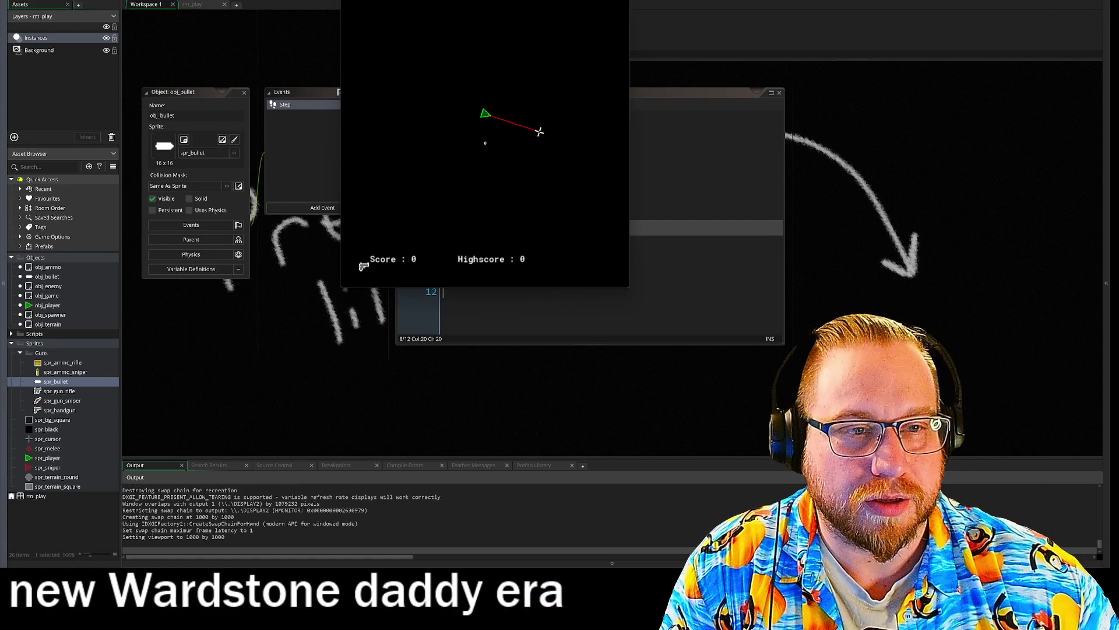
{"action": "key", "text": "w"}
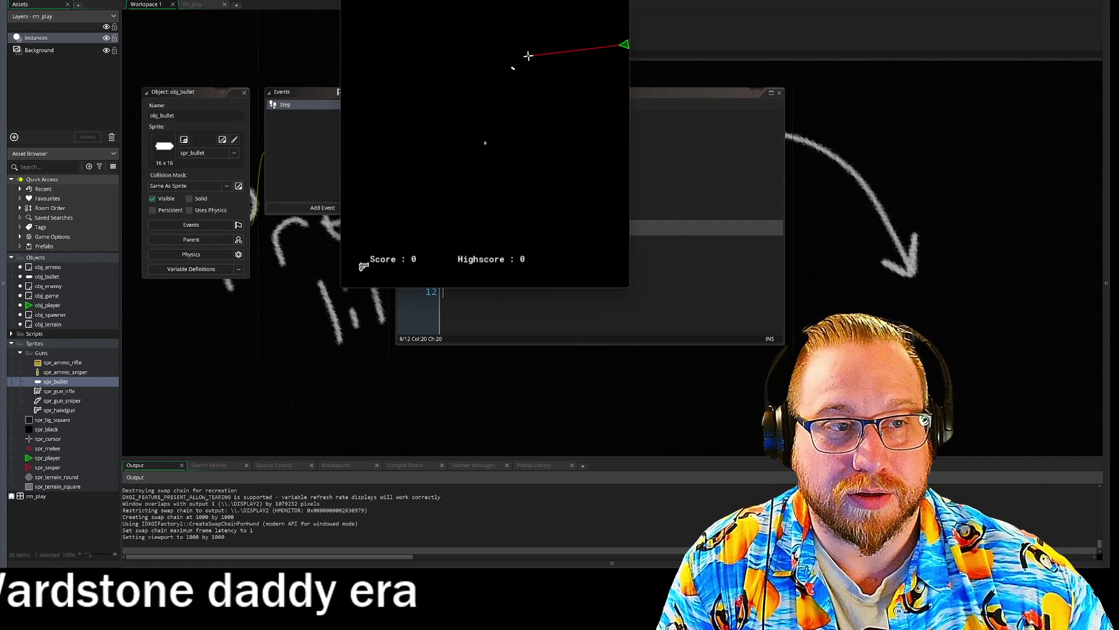
{"action": "left_click", "coordinate": [513, 62]}
{"action": "key", "text": "a"}
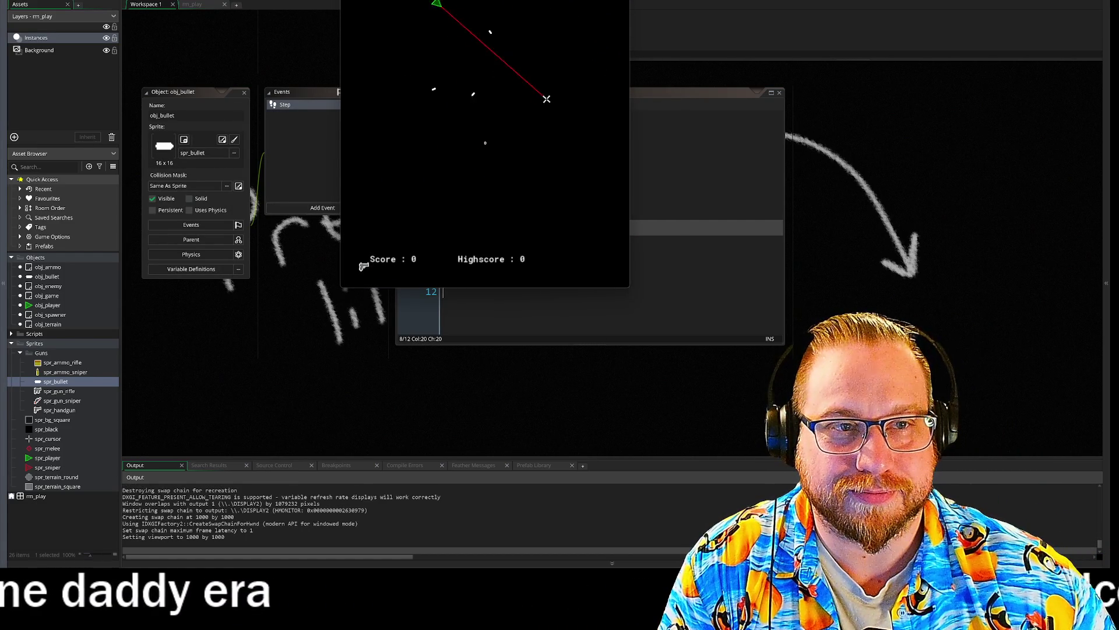
{"action": "left_click", "coordinate": [548, 99]}
{"action": "key", "text": "d"}
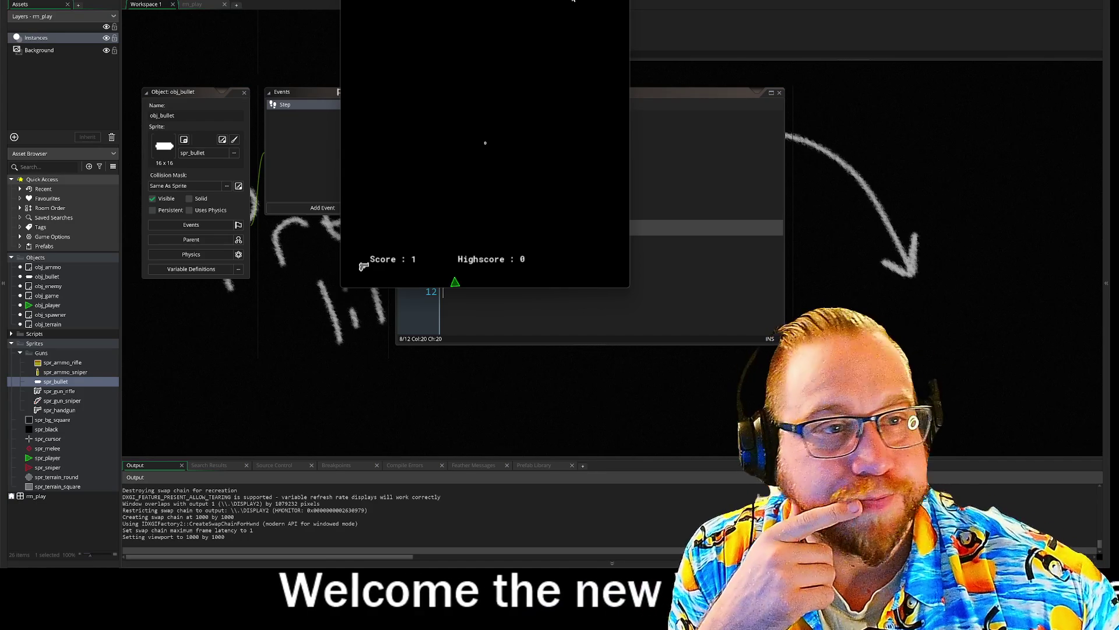
{"action": "key", "text": "Escape"}
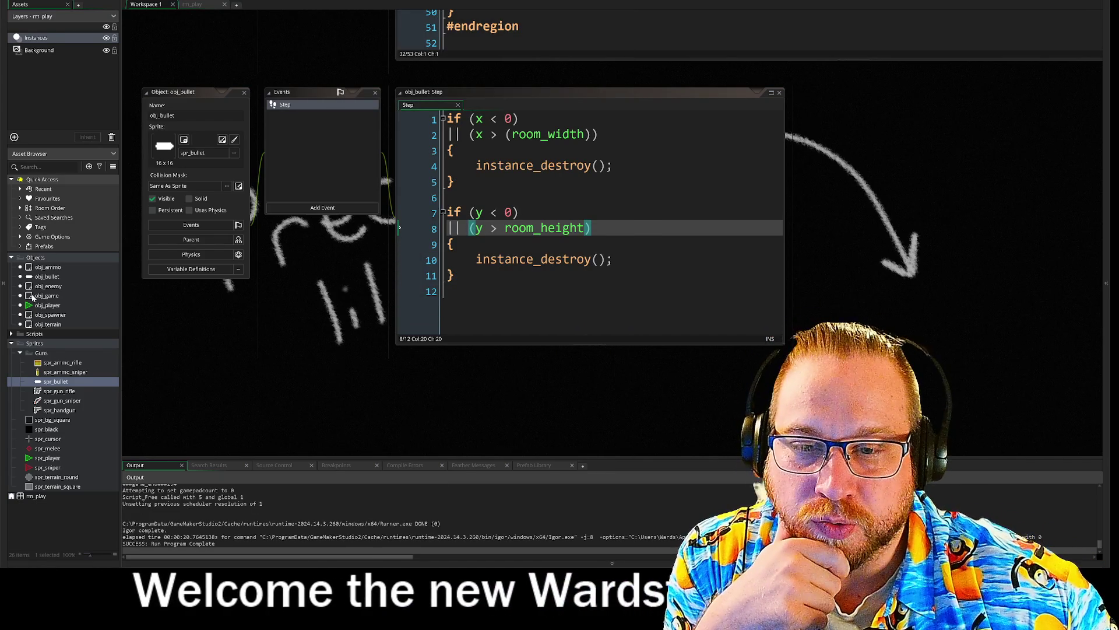
- Open obj_game and bring up its Draw GUI event code
{"action": "double_click", "coordinate": [48, 286]}
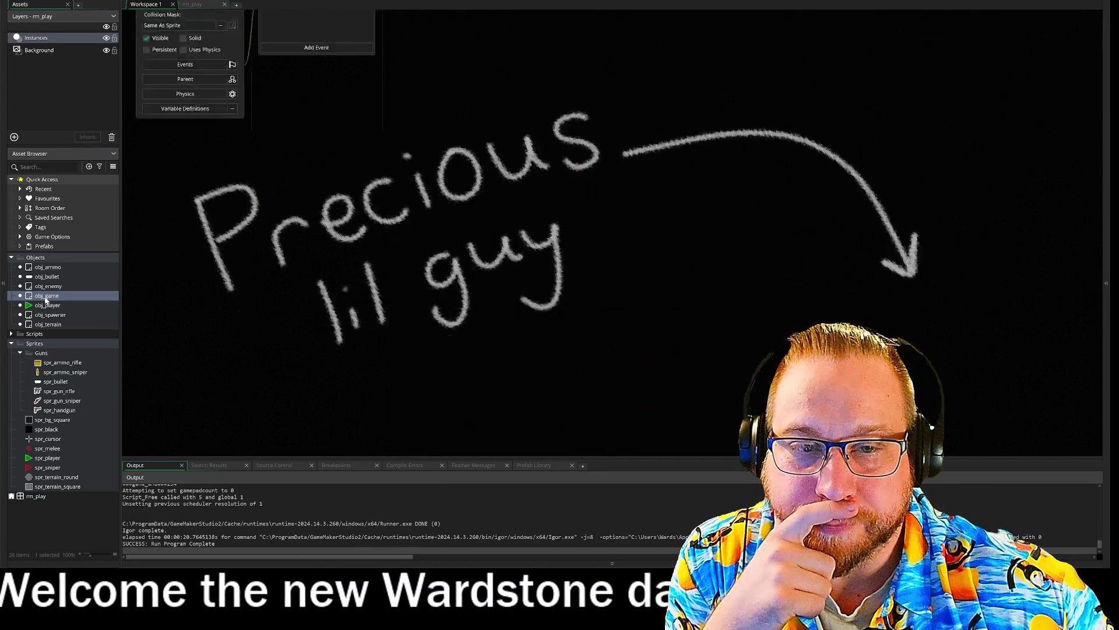
{"action": "double_click", "coordinate": [46, 296]}
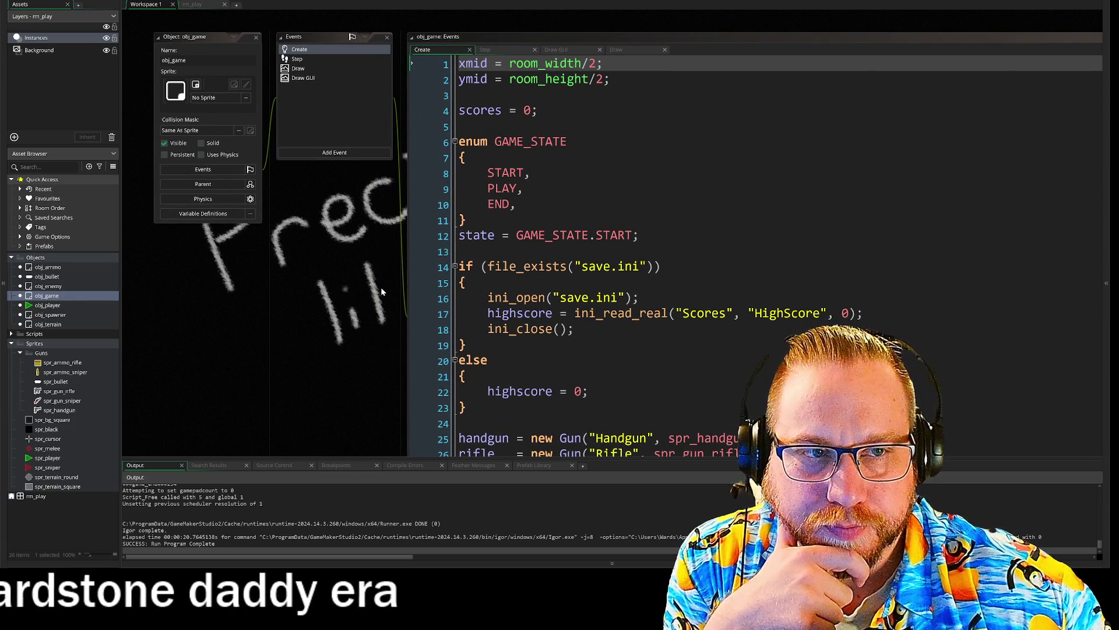
{"action": "scroll", "coordinate": [380, 287], "scroll_direction": "right", "scroll_amount": 3}
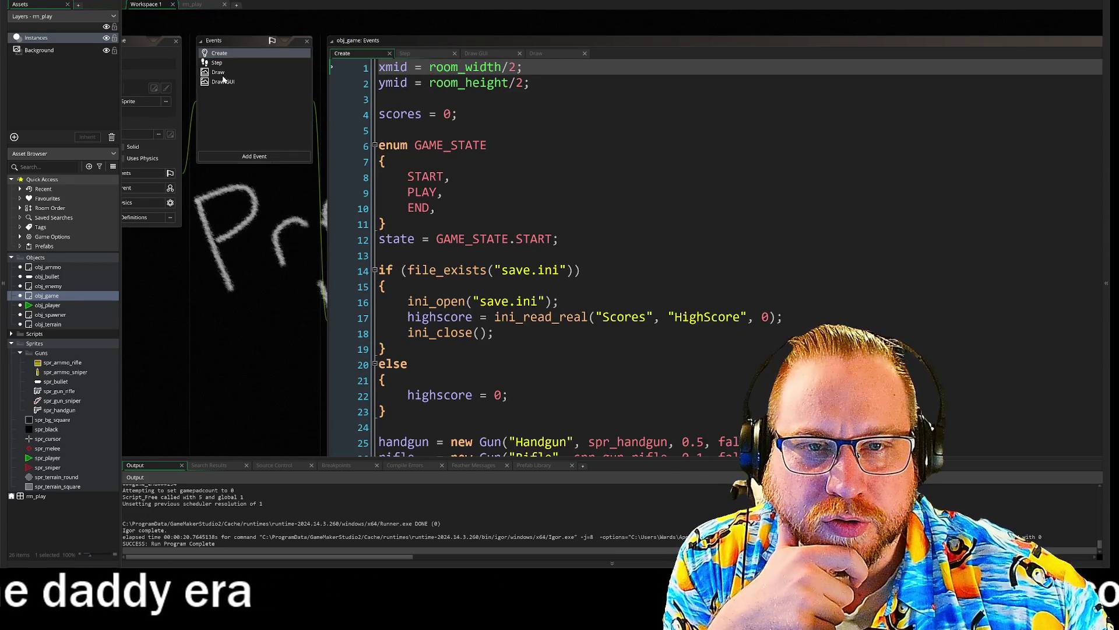
{"action": "left_click", "coordinate": [223, 82]}
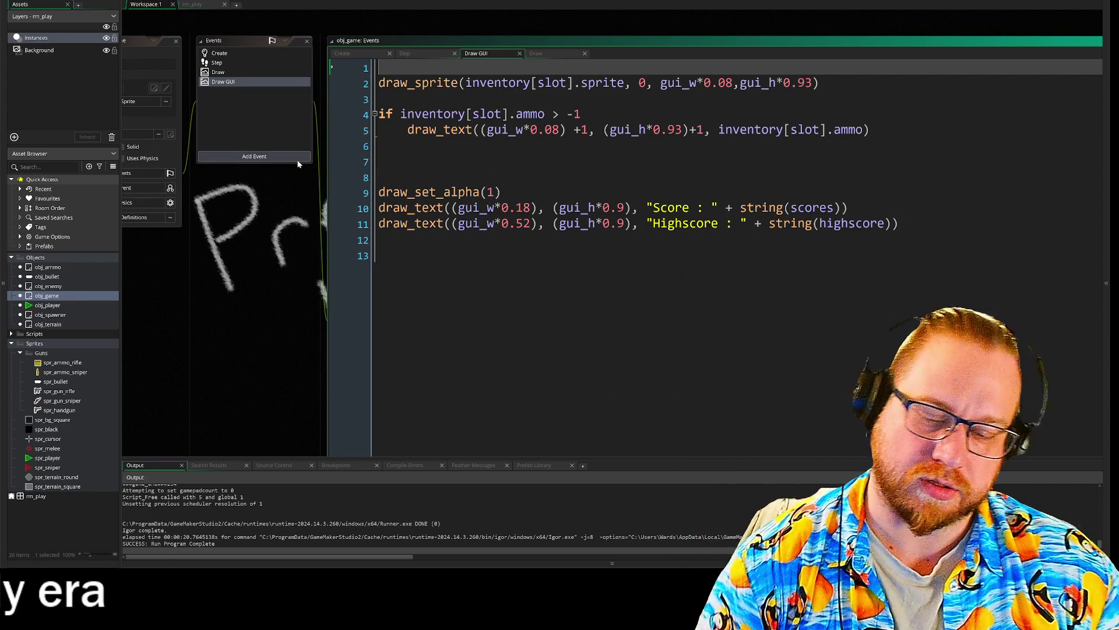
- Inspect the ammo-count draw_text call and the -1 on line 4 of the Draw GUI code
{"action": "left_click", "coordinate": [380, 256]}
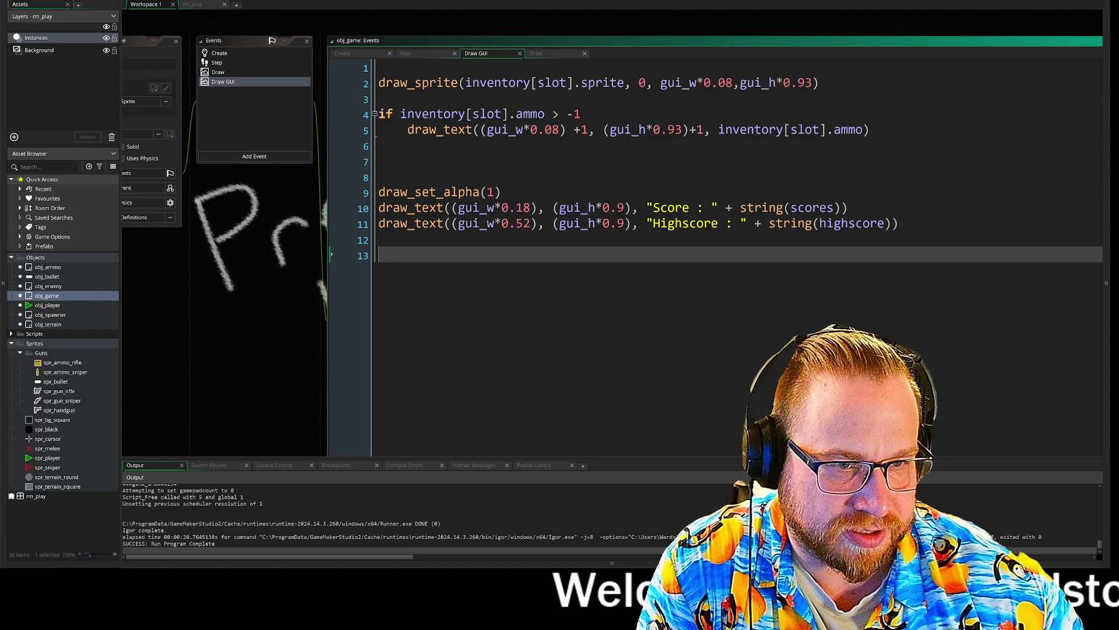
{"action": "scroll", "coordinate": [613, 245], "scroll_direction": "right", "scroll_amount": 4}
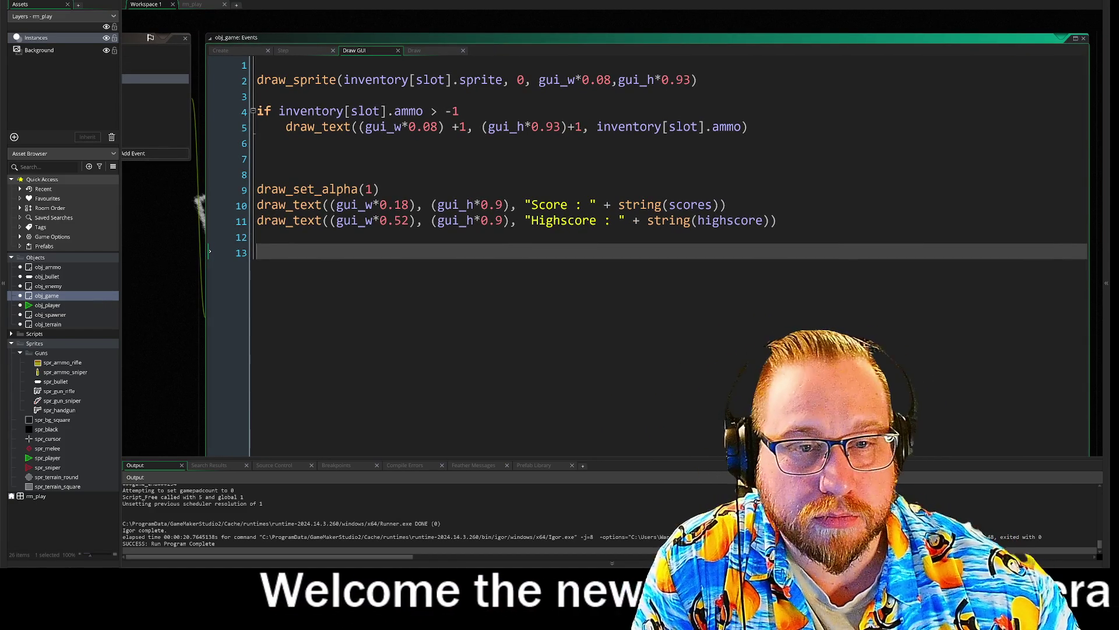
{"action": "mouse_move", "coordinate": [749, 127]}
{"action": "left_mouse_down"}
{"action": "mouse_move", "coordinate": [286, 127]}
{"action": "mouse_move", "coordinate": [536, 114]}
{"action": "left_mouse_up"}
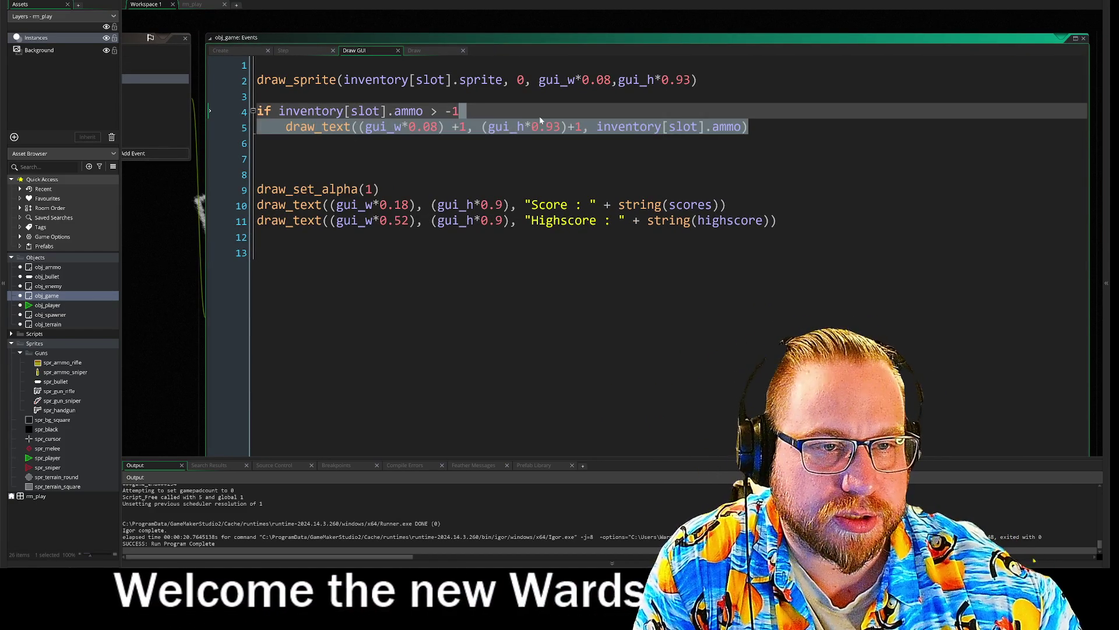
{"action": "left_click", "coordinate": [541, 113]}
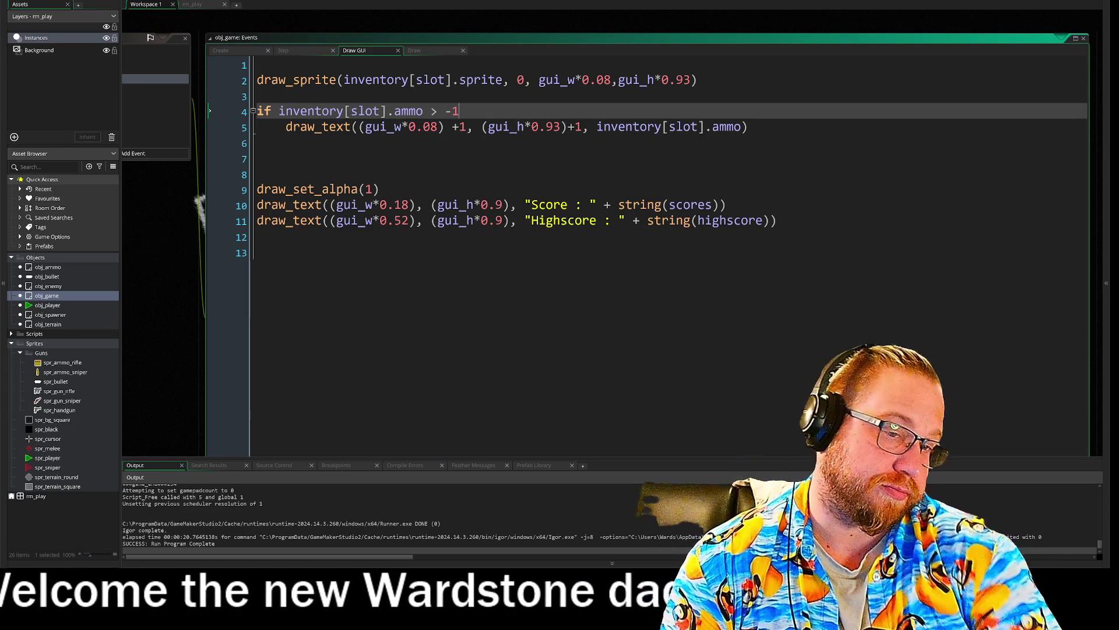